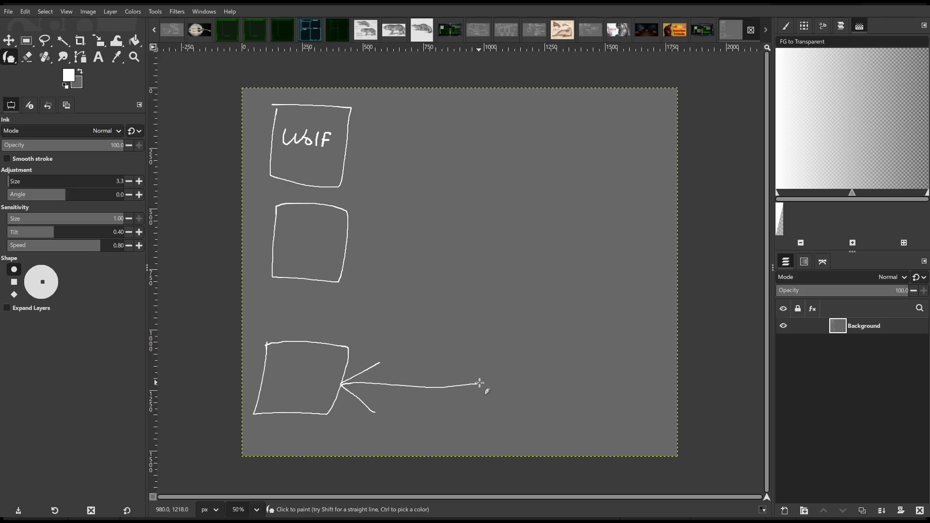
Handwrite 'Polar bear' in the bottom box, then bring up the walrus reference image.
{"action": "mouse_move", "coordinate": [270, 375]}
{"action": "left_mouse_down"}
{"action": "mouse_move", "coordinate": [284, 362]}
{"action": "mouse_move", "coordinate": [314, 374]}
{"action": "mouse_move", "coordinate": [326, 364]}
{"action": "left_mouse_up"}
{"action": "mouse_move", "coordinate": [269, 381]}
{"action": "left_mouse_down"}
{"action": "mouse_move", "coordinate": [268, 391]}
{"action": "mouse_move", "coordinate": [291, 401]}
{"action": "mouse_move", "coordinate": [314, 391]}
{"action": "left_mouse_up"}
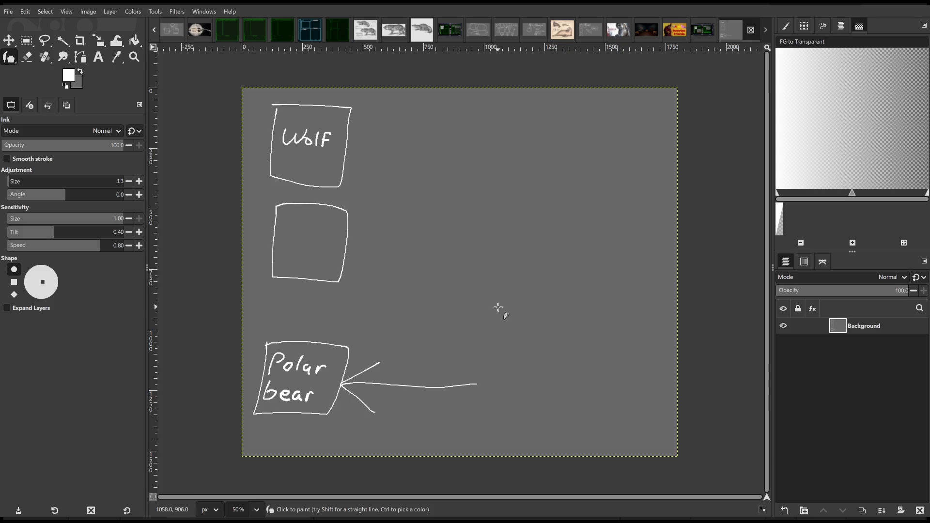
{"action": "left_click", "coordinate": [562, 30]}
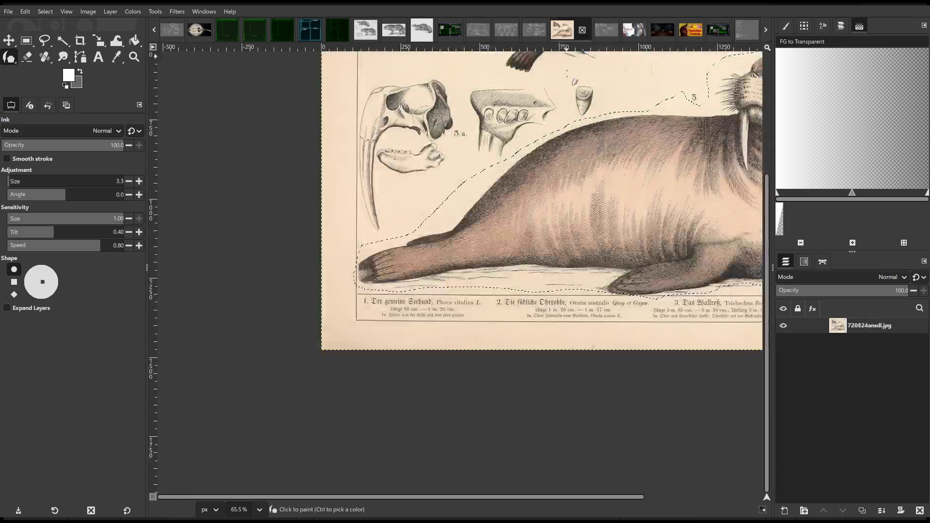
Pan around the walrus illustration to see the whole animal, then return to the Wolf and Polar bear sketch.
{"action": "left_click_drag", "start_coordinate": [656, 201], "coordinate": [481, 270]}
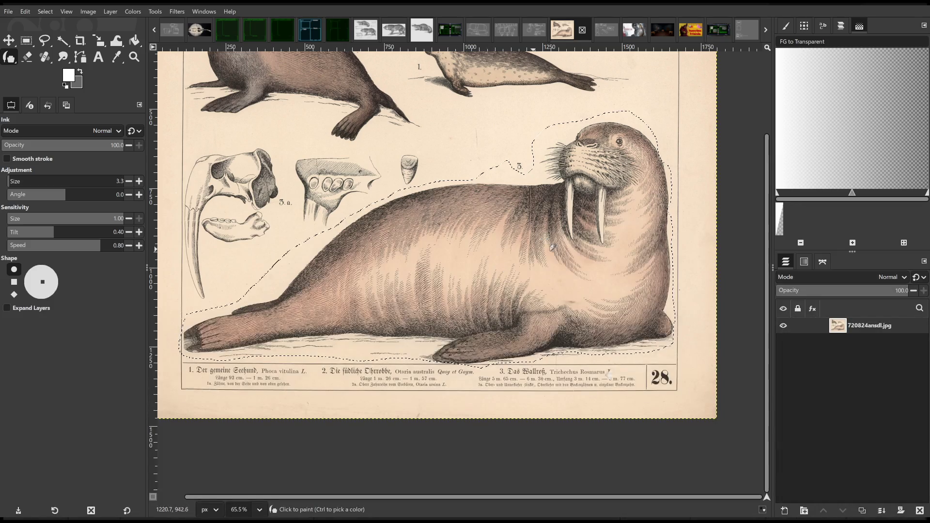
{"action": "scroll", "coordinate": [547, 251], "scroll_direction": "up", "scroll_amount": 2}
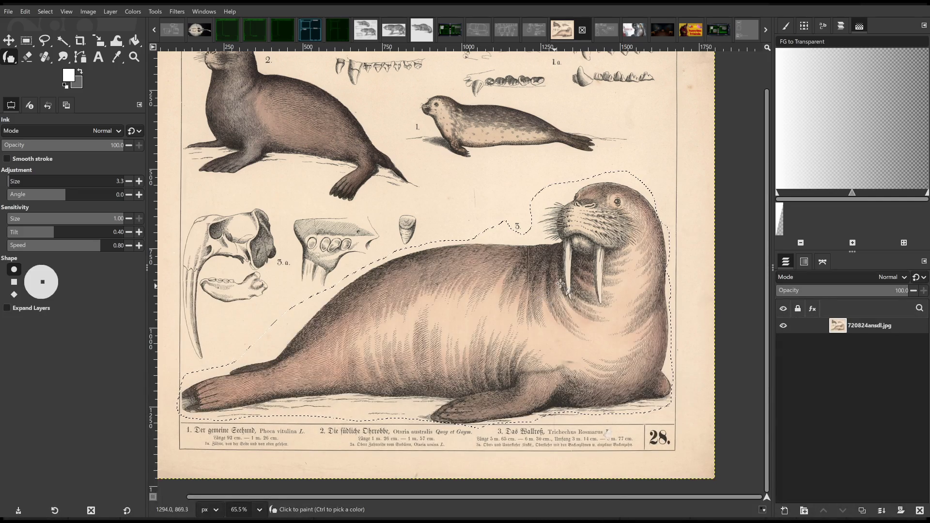
{"action": "left_click_drag", "start_coordinate": [531, 251], "coordinate": [553, 263]}
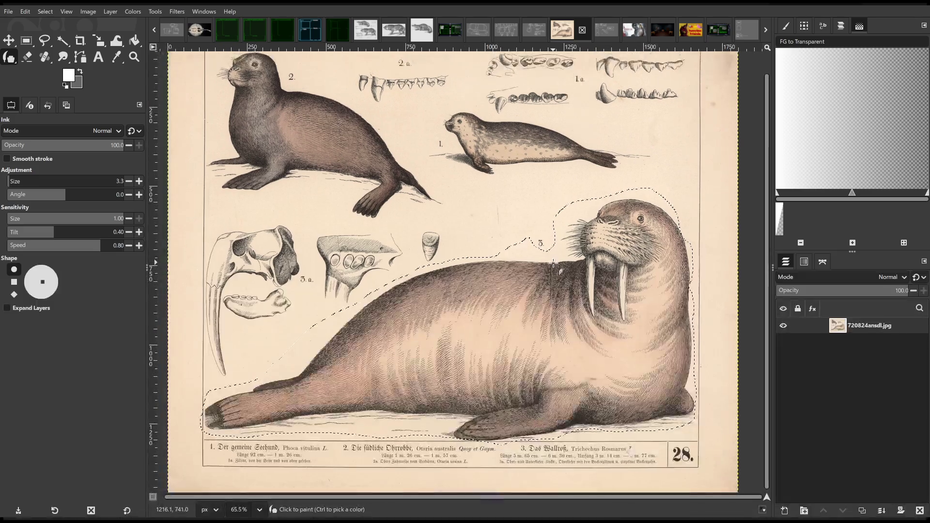
{"action": "left_click", "coordinate": [750, 23]}
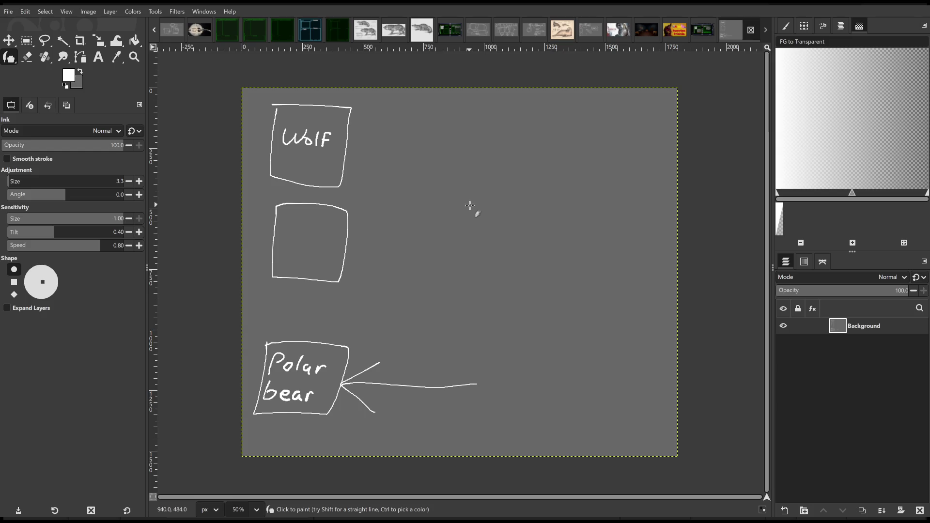
{"action": "scroll", "coordinate": [497, 214], "scroll_direction": "left", "scroll_amount": 2}
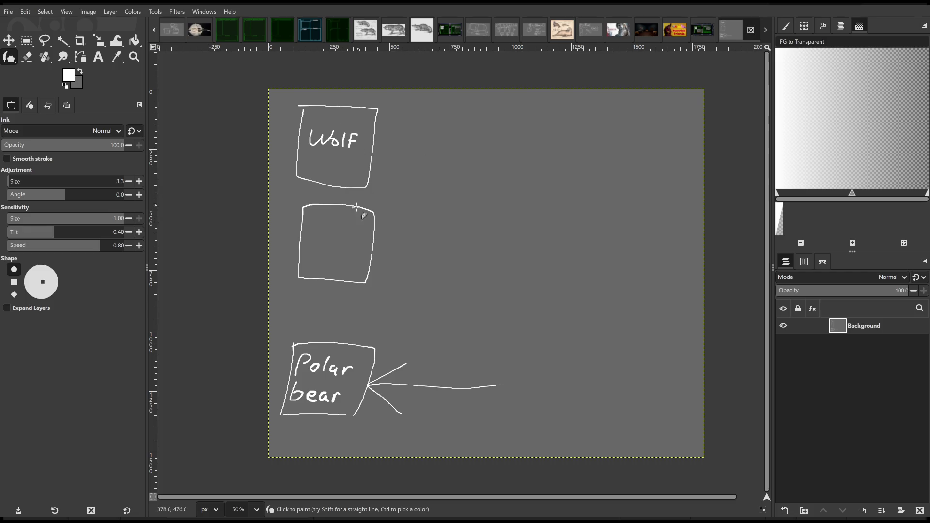
Draw arrows pointing at the empty middle box and at the Wolf box.
{"action": "mouse_move", "coordinate": [392, 220]}
{"action": "left_mouse_down"}
{"action": "mouse_move", "coordinate": [395, 272]}
{"action": "mouse_move", "coordinate": [421, 254]}
{"action": "left_mouse_up"}
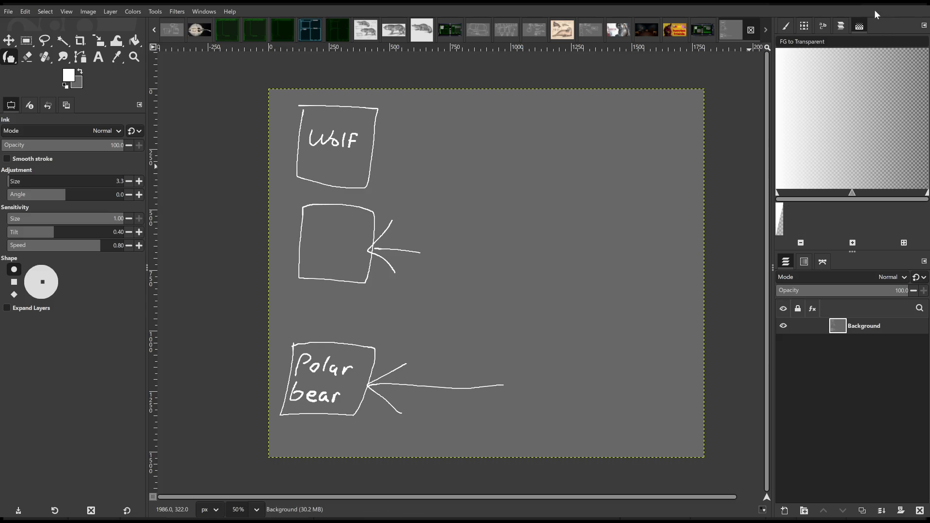
{"action": "mouse_move", "coordinate": [393, 124]}
{"action": "left_mouse_down"}
{"action": "mouse_move", "coordinate": [383, 132]}
{"action": "mouse_move", "coordinate": [400, 149]}
{"action": "mouse_move", "coordinate": [416, 131]}
{"action": "left_mouse_up"}
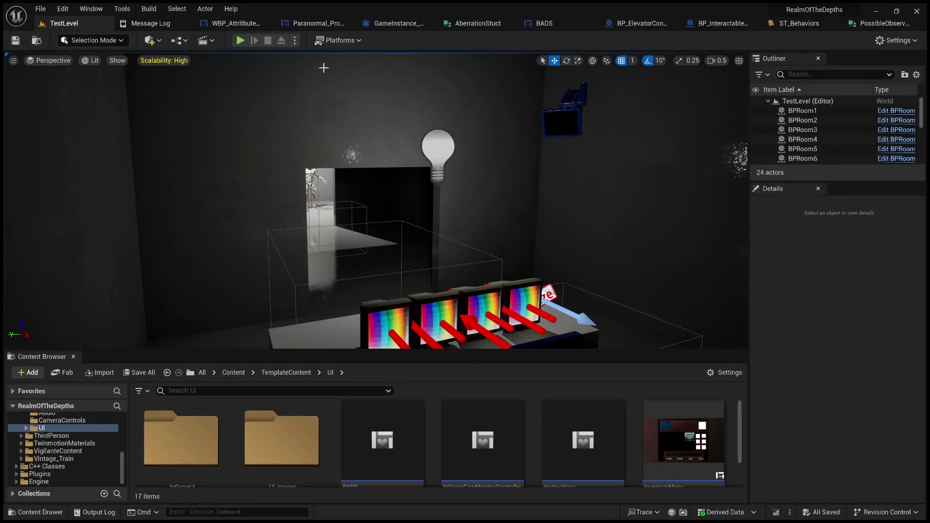
Play the level and step through the inventory monitor description screens.
{"action": "key", "text": "alt+p"}
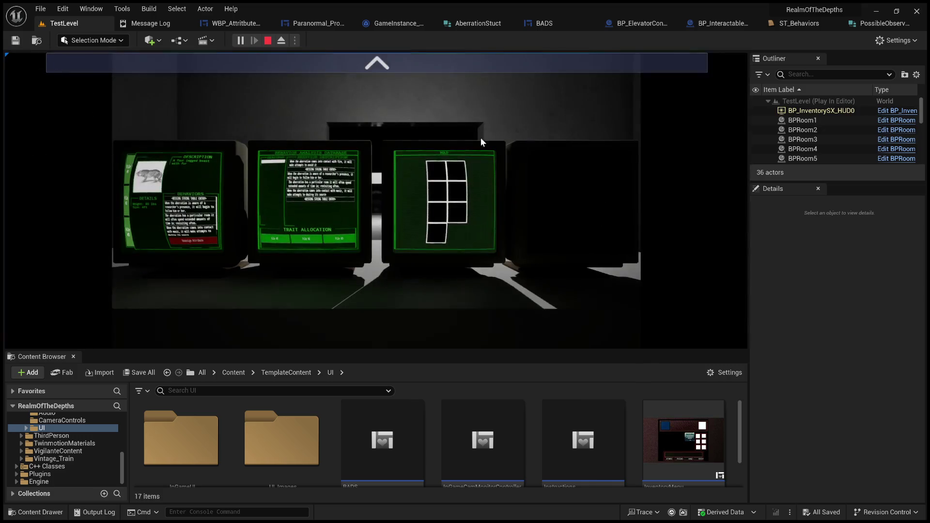
{"action": "left_click", "coordinate": [414, 60]}
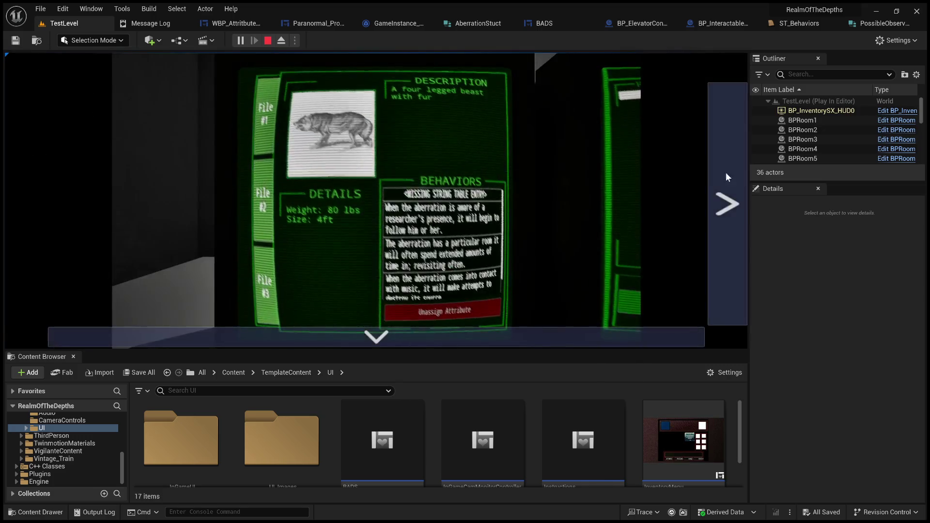
{"action": "left_click", "coordinate": [724, 175]}
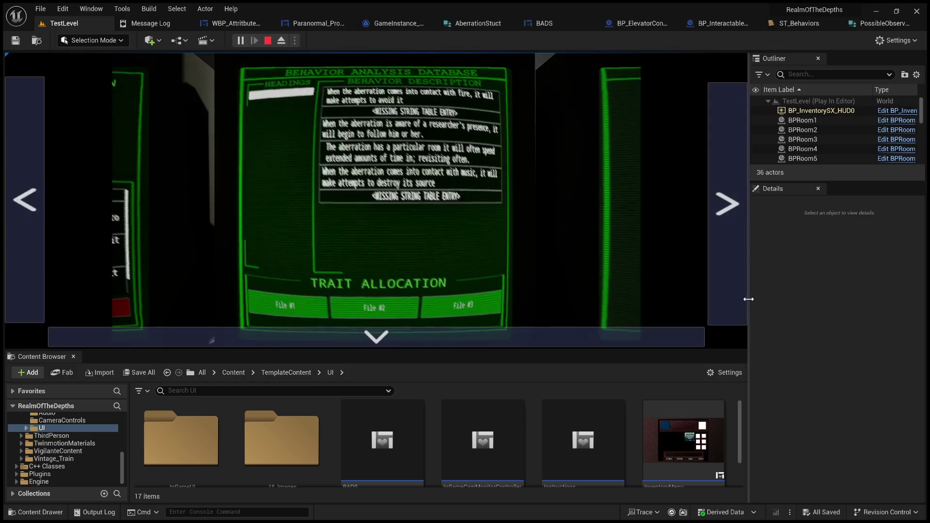
Enlarge the game view over the side and bottom panels, then stop playing and restore the editor layout.
{"action": "left_click_drag", "start_coordinate": [749, 302], "coordinate": [915, 313]}
{"action": "left_click_drag", "start_coordinate": [773, 350], "coordinate": [786, 467]}
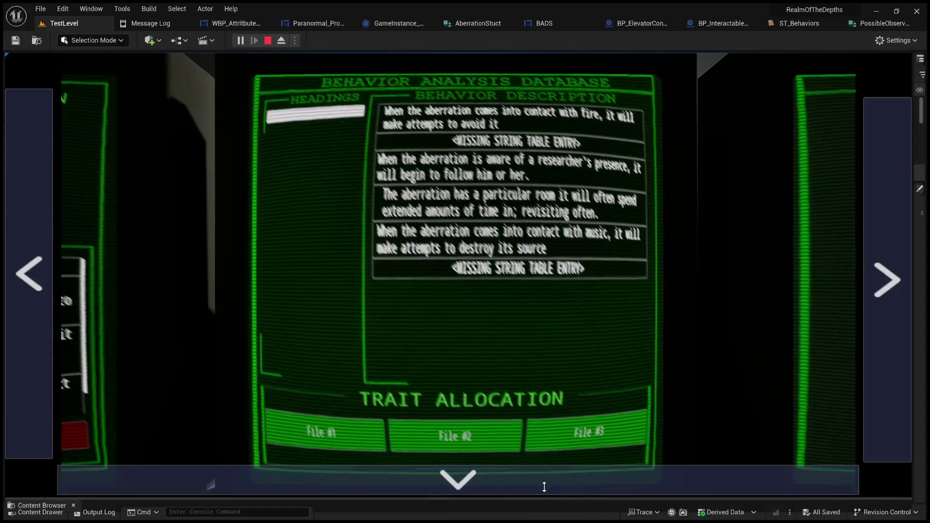
{"action": "left_click_drag", "start_coordinate": [541, 499], "coordinate": [544, 328]}
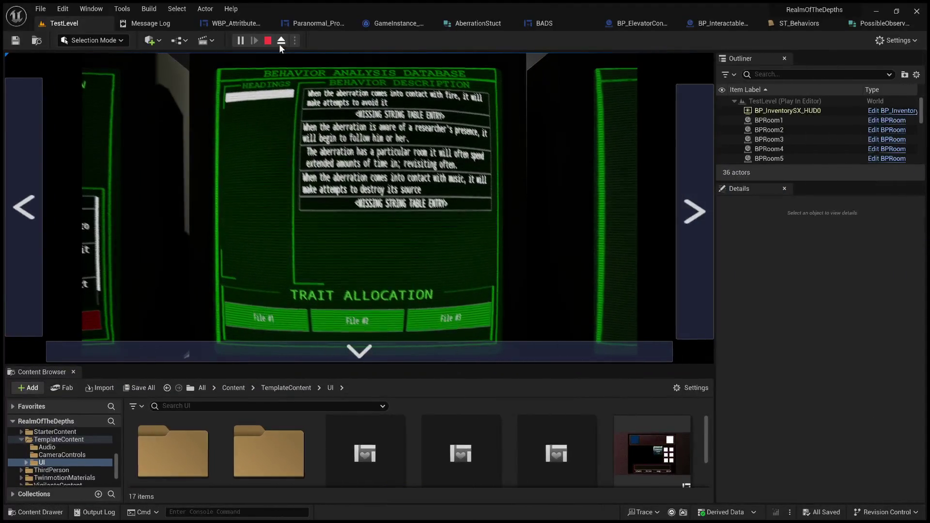
{"action": "left_click", "coordinate": [269, 41]}
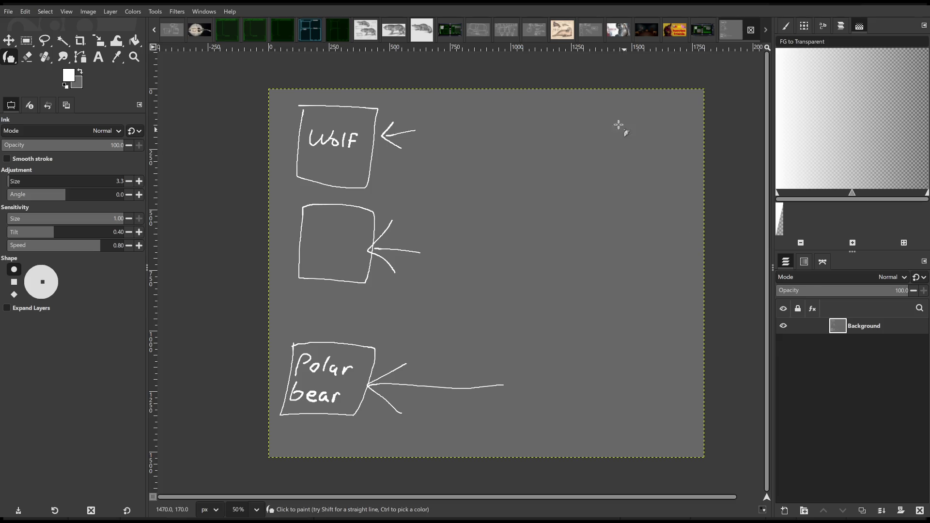
Bring the walrus reference image back up, then switch to the Artvee website in the browser.
{"action": "left_click", "coordinate": [562, 29]}
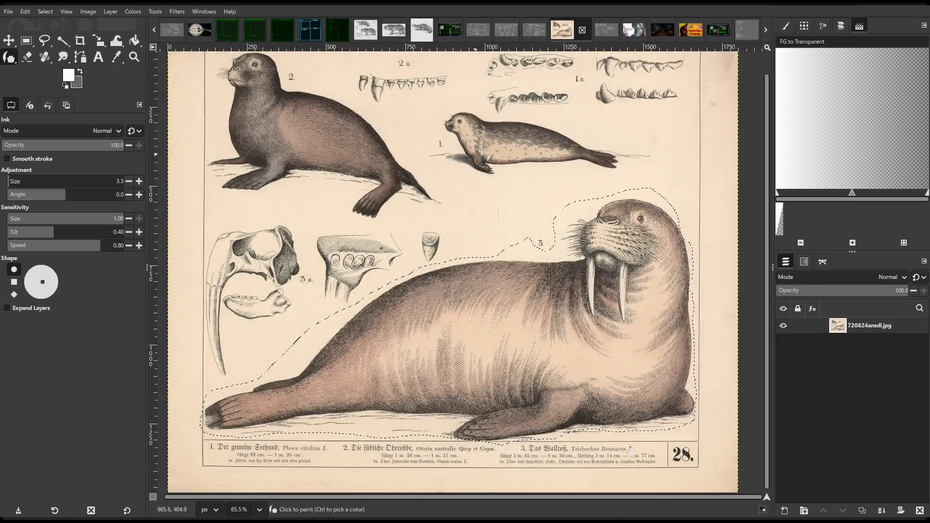
{"action": "left_click", "coordinate": [495, 203]}
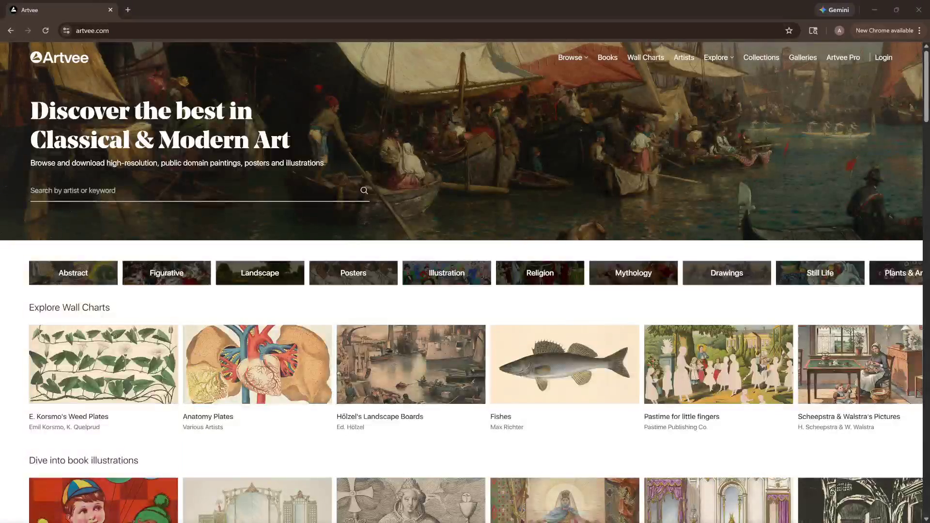
Search Artvee for 'snow owl'.
{"action": "left_click", "coordinate": [214, 191]}
{"action": "type", "text": "no"}
{"action": "key", "text": "BackSpace"}
{"action": "key", "text": "BackSpace"}
{"action": "type", "text": "snow owl"}
{"action": "key", "text": "Return"}
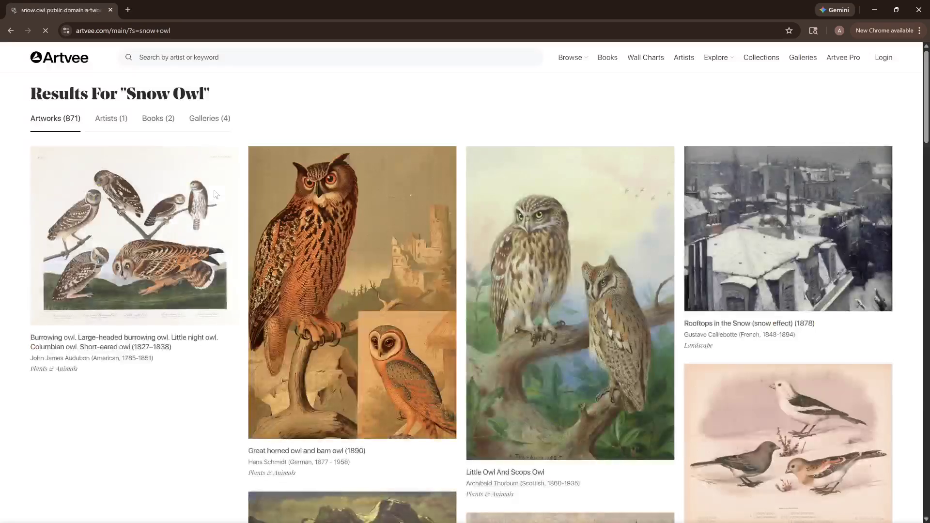
{"action": "scroll", "coordinate": [562, 233], "scroll_direction": "down", "scroll_amount": 1}
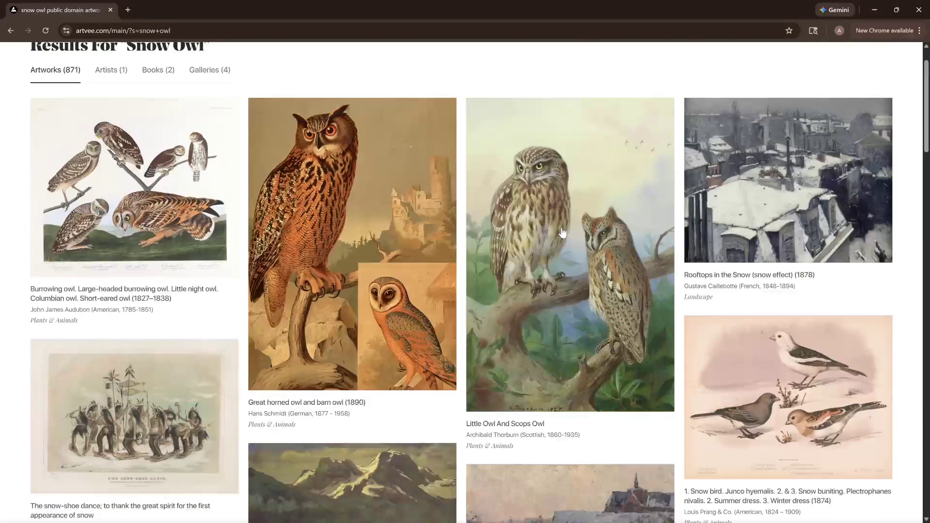
{"action": "scroll", "coordinate": [562, 233], "scroll_direction": "up", "scroll_amount": 1}
{"action": "scroll", "coordinate": [555, 229], "scroll_direction": "down", "scroll_amount": 2}
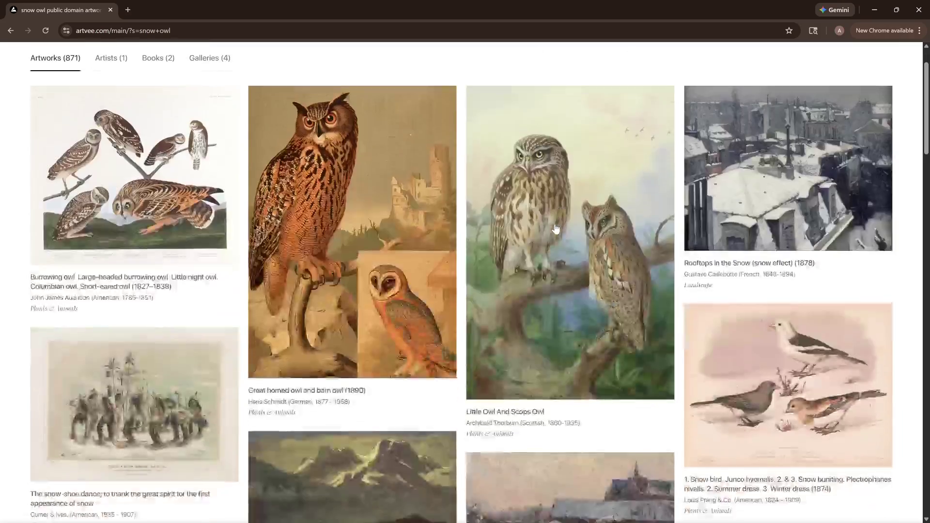
{"action": "scroll", "coordinate": [555, 229], "scroll_direction": "down", "scroll_amount": 4}
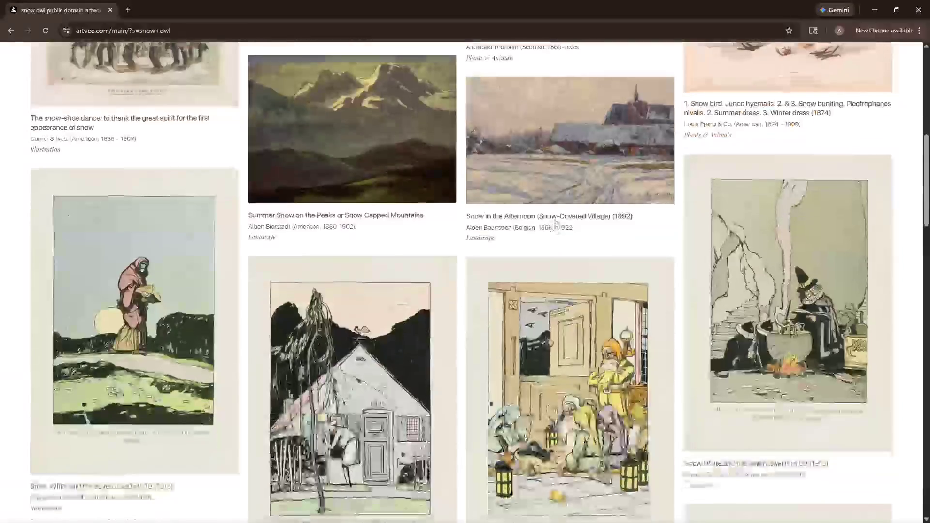
{"action": "scroll", "coordinate": [554, 229], "scroll_direction": "down", "scroll_amount": 2}
{"action": "scroll", "coordinate": [555, 229], "scroll_direction": "down", "scroll_amount": 3}
{"action": "scroll", "coordinate": [554, 229], "scroll_direction": "down", "scroll_amount": 4}
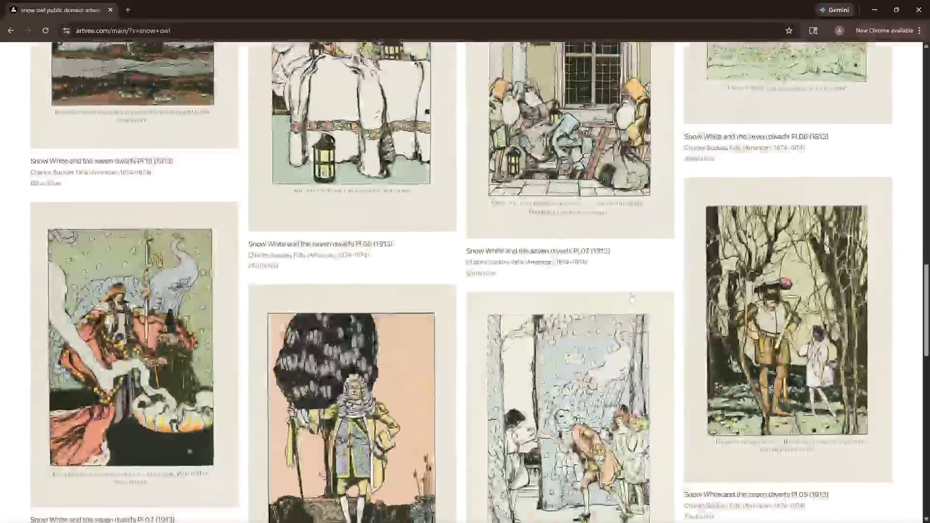
{"action": "scroll", "coordinate": [631, 298], "scroll_direction": "down", "scroll_amount": 3}
{"action": "scroll", "coordinate": [632, 297], "scroll_direction": "down", "scroll_amount": 1}
{"action": "scroll", "coordinate": [632, 297], "scroll_direction": "down", "scroll_amount": 2}
{"action": "scroll", "coordinate": [632, 298], "scroll_direction": "down", "scroll_amount": 3}
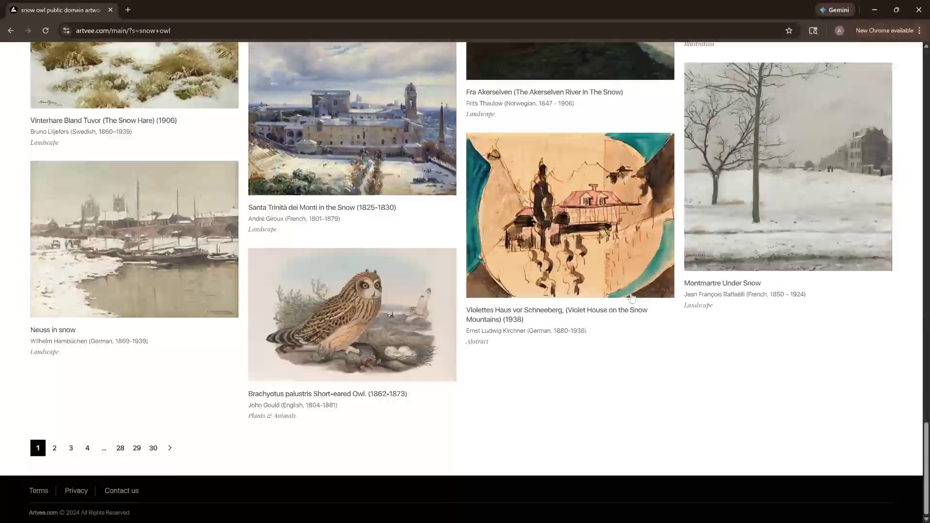
{"action": "scroll", "coordinate": [463, 389], "scroll_direction": "up", "scroll_amount": 5}
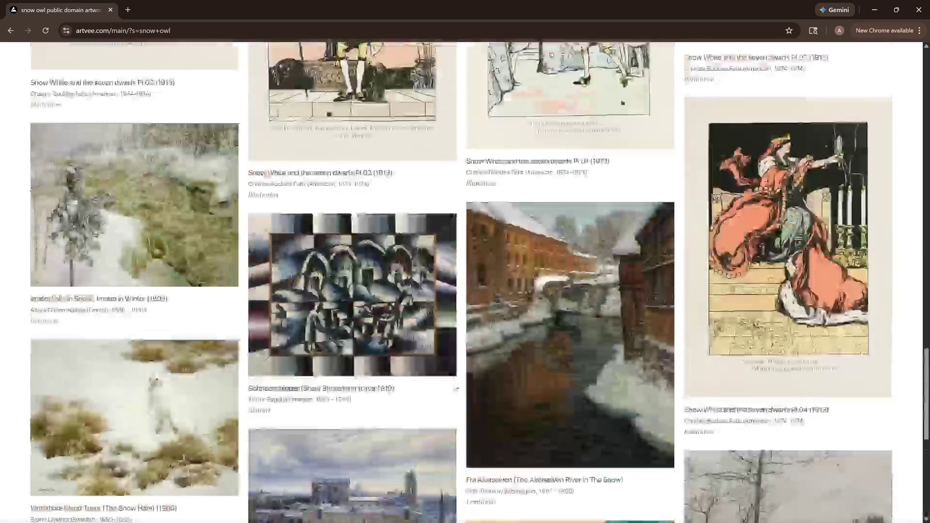
{"action": "scroll", "coordinate": [458, 387], "scroll_direction": "up", "scroll_amount": 5}
{"action": "scroll", "coordinate": [456, 386], "scroll_direction": "up", "scroll_amount": 5}
{"action": "scroll", "coordinate": [455, 386], "scroll_direction": "up", "scroll_amount": 5}
{"action": "scroll", "coordinate": [454, 385], "scroll_direction": "up", "scroll_amount": 3}
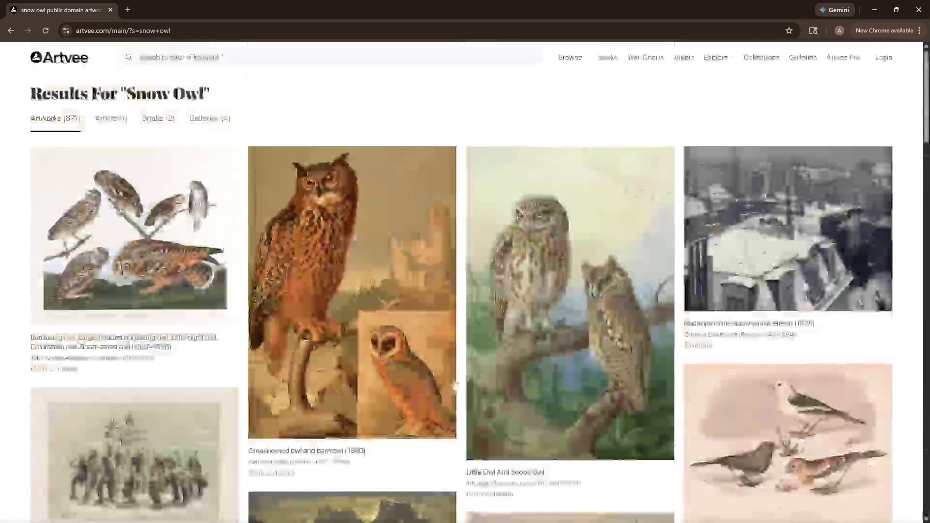
{"action": "scroll", "coordinate": [492, 305], "scroll_direction": "down", "scroll_amount": 1}
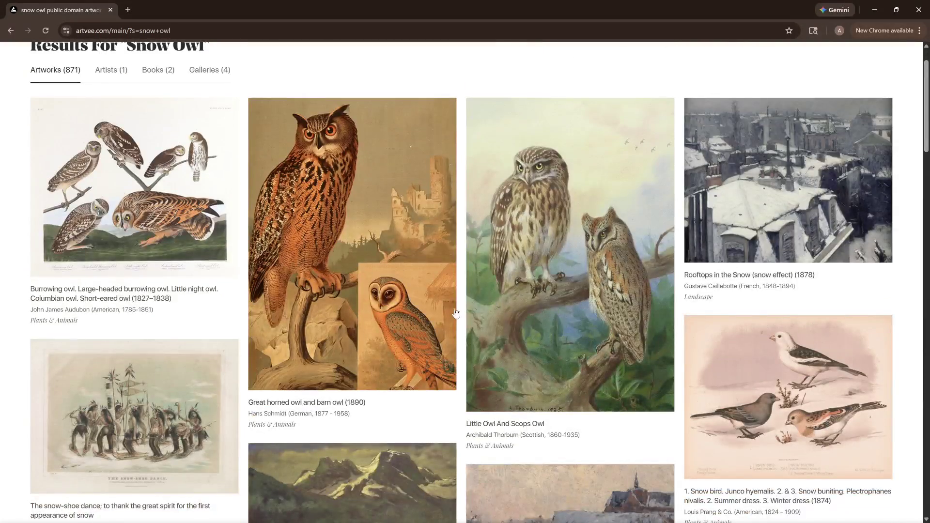
{"action": "scroll", "coordinate": [210, 327], "scroll_direction": "down", "scroll_amount": 2}
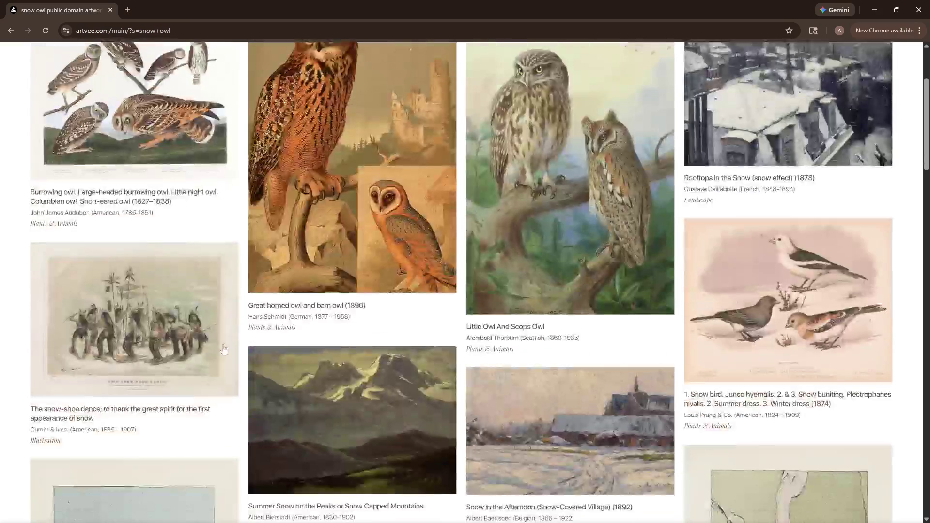
{"action": "scroll", "coordinate": [845, 357], "scroll_direction": "up", "scroll_amount": 2}
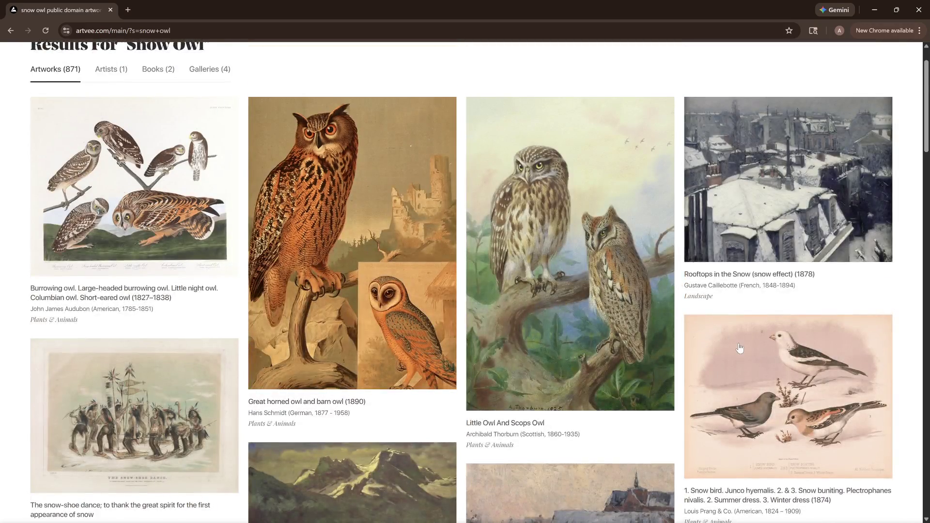
{"action": "scroll", "coordinate": [739, 348], "scroll_direction": "down", "scroll_amount": 2}
{"action": "scroll", "coordinate": [708, 337], "scroll_direction": "down", "scroll_amount": 4}
{"action": "scroll", "coordinate": [678, 325], "scroll_direction": "down", "scroll_amount": 5}
{"action": "scroll", "coordinate": [679, 327], "scroll_direction": "down", "scroll_amount": 3}
{"action": "scroll", "coordinate": [678, 329], "scroll_direction": "down", "scroll_amount": 3}
{"action": "scroll", "coordinate": [679, 332], "scroll_direction": "down", "scroll_amount": 3}
{"action": "scroll", "coordinate": [679, 331], "scroll_direction": "down", "scroll_amount": 3}
{"action": "scroll", "coordinate": [582, 349], "scroll_direction": "down", "scroll_amount": 5}
{"action": "scroll", "coordinate": [509, 364], "scroll_direction": "down", "scroll_amount": 3}
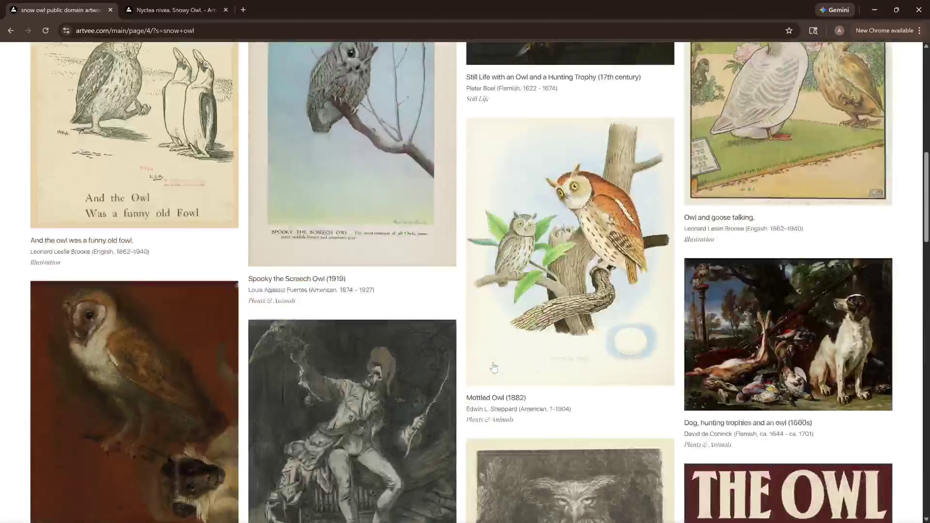
{"action": "scroll", "coordinate": [493, 368], "scroll_direction": "down", "scroll_amount": 1}
{"action": "scroll", "coordinate": [493, 368], "scroll_direction": "down", "scroll_amount": 2}
{"action": "scroll", "coordinate": [493, 368], "scroll_direction": "down", "scroll_amount": 1}
{"action": "scroll", "coordinate": [494, 367], "scroll_direction": "down", "scroll_amount": 2}
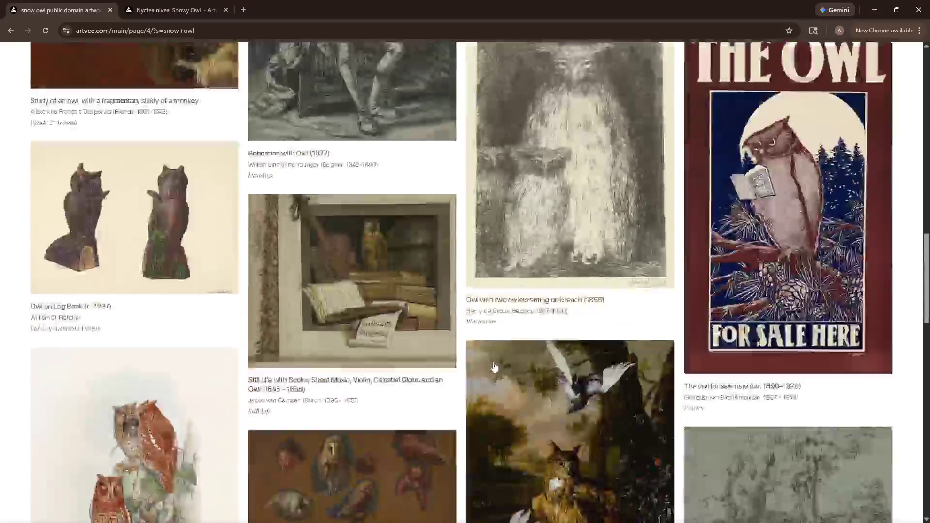
{"action": "scroll", "coordinate": [495, 367], "scroll_direction": "down", "scroll_amount": 3}
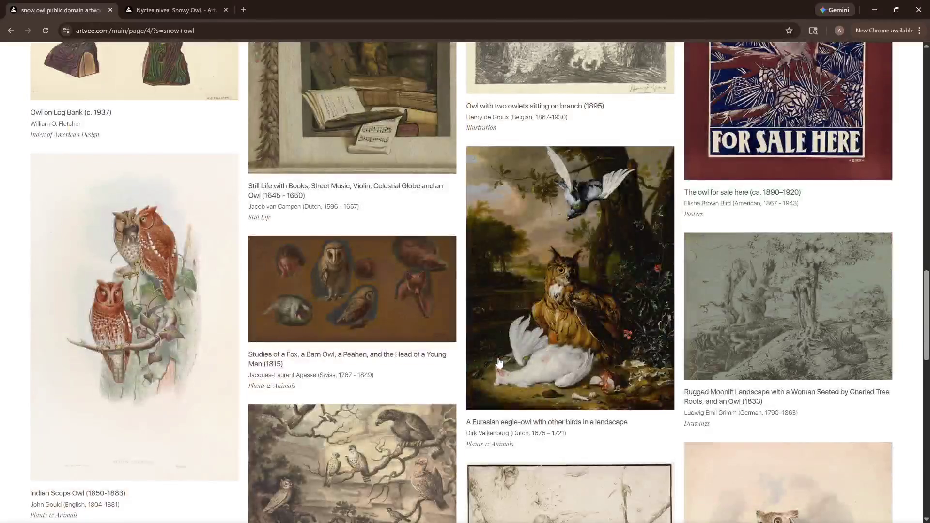
{"action": "scroll", "coordinate": [499, 362], "scroll_direction": "down", "scroll_amount": 2}
{"action": "scroll", "coordinate": [497, 293], "scroll_direction": "down", "scroll_amount": 4}
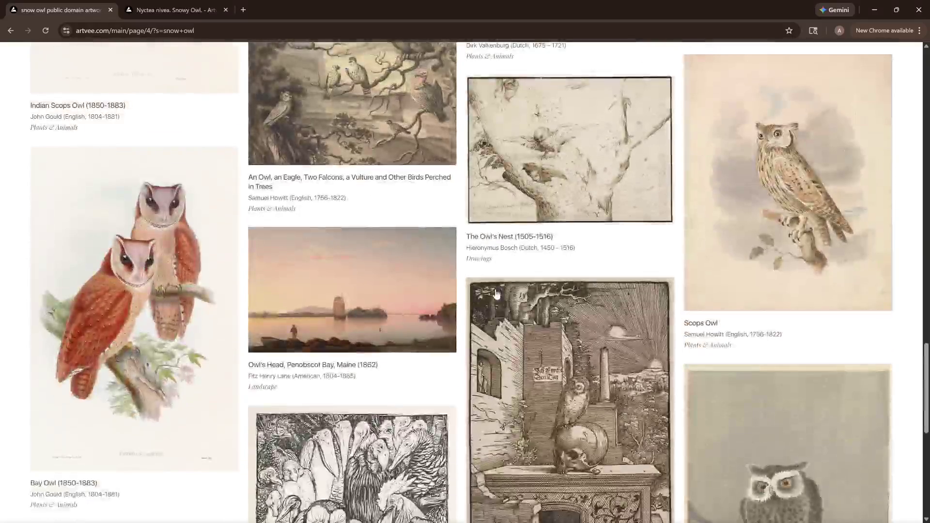
{"action": "scroll", "coordinate": [494, 294], "scroll_direction": "down", "scroll_amount": 2}
{"action": "scroll", "coordinate": [496, 294], "scroll_direction": "down", "scroll_amount": 1}
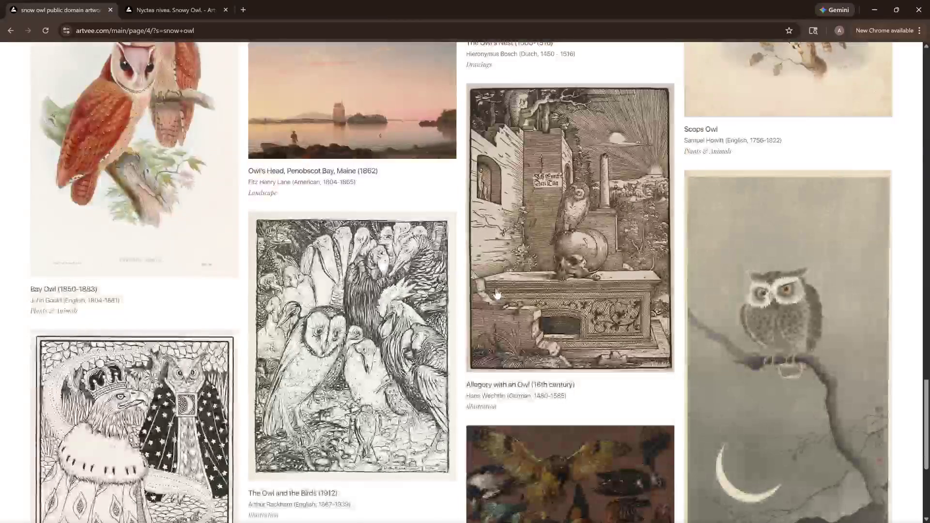
{"action": "scroll", "coordinate": [497, 294], "scroll_direction": "down", "scroll_amount": 2}
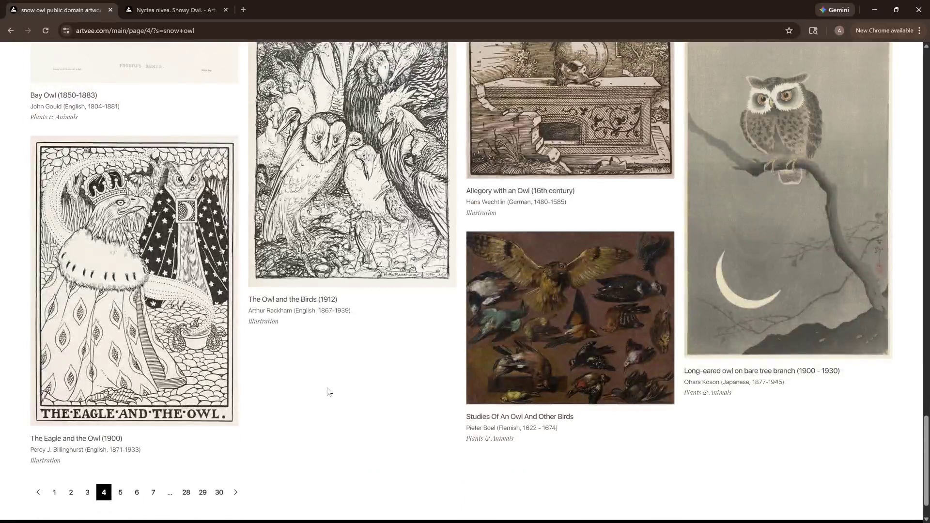
{"action": "scroll", "coordinate": [326, 381], "scroll_direction": "down", "scroll_amount": 1}
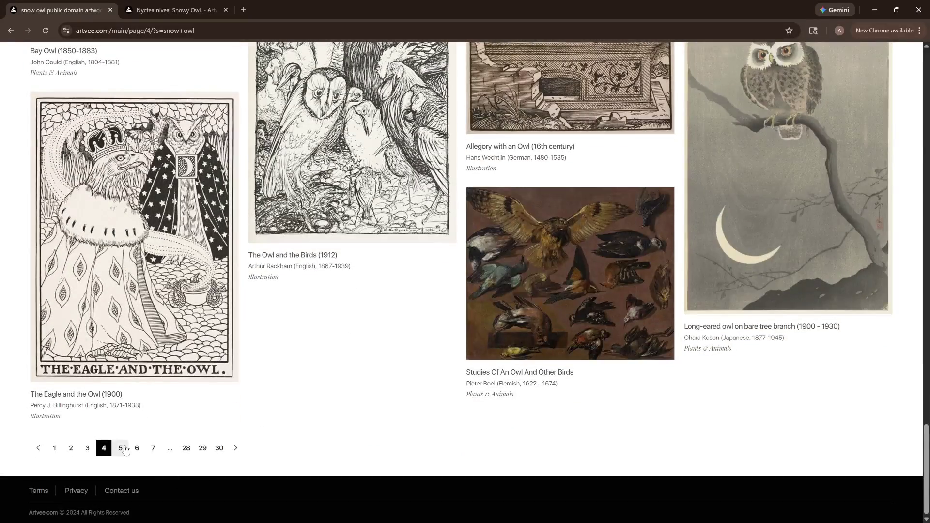
Browse the snow owl results on to pages 5 and 6.
{"action": "left_click", "coordinate": [122, 448]}
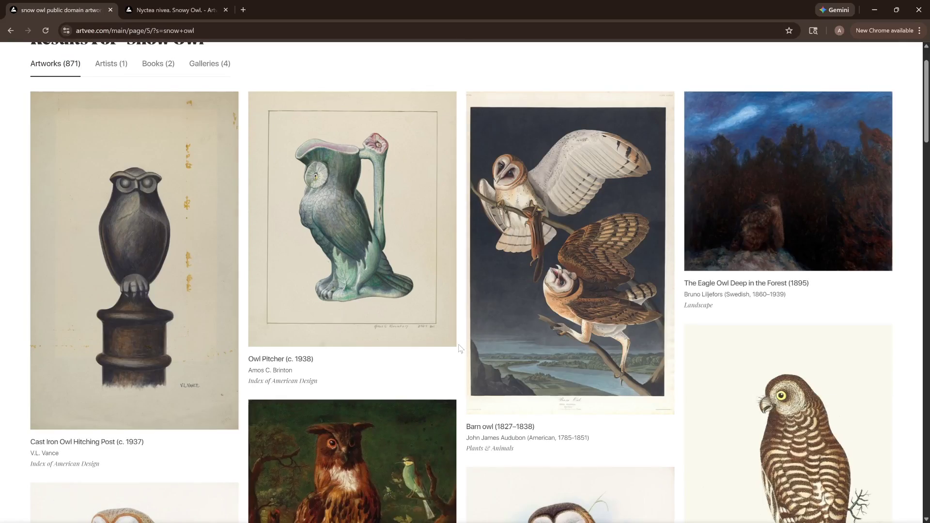
{"action": "scroll", "coordinate": [457, 345], "scroll_direction": "down", "scroll_amount": 2}
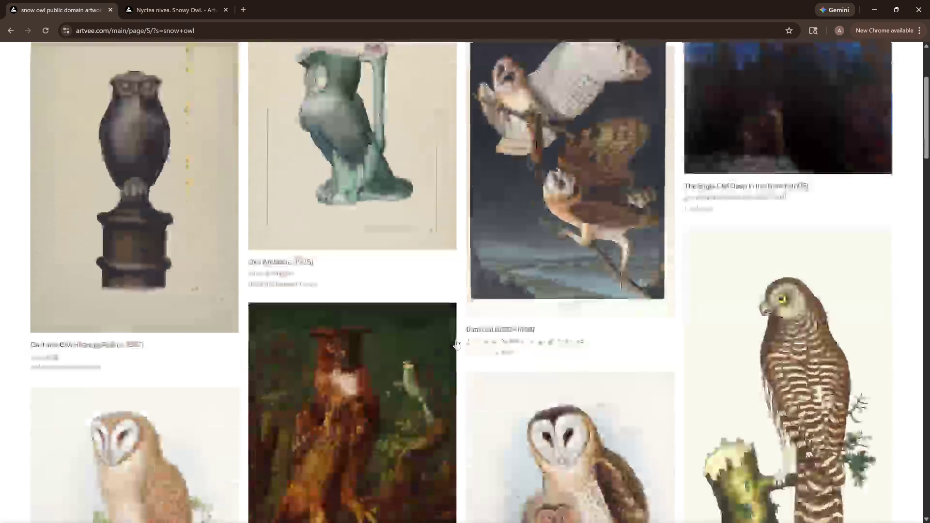
{"action": "scroll", "coordinate": [457, 344], "scroll_direction": "down", "scroll_amount": 2}
{"action": "scroll", "coordinate": [459, 340], "scroll_direction": "down", "scroll_amount": 4}
{"action": "scroll", "coordinate": [459, 339], "scroll_direction": "down", "scroll_amount": 3}
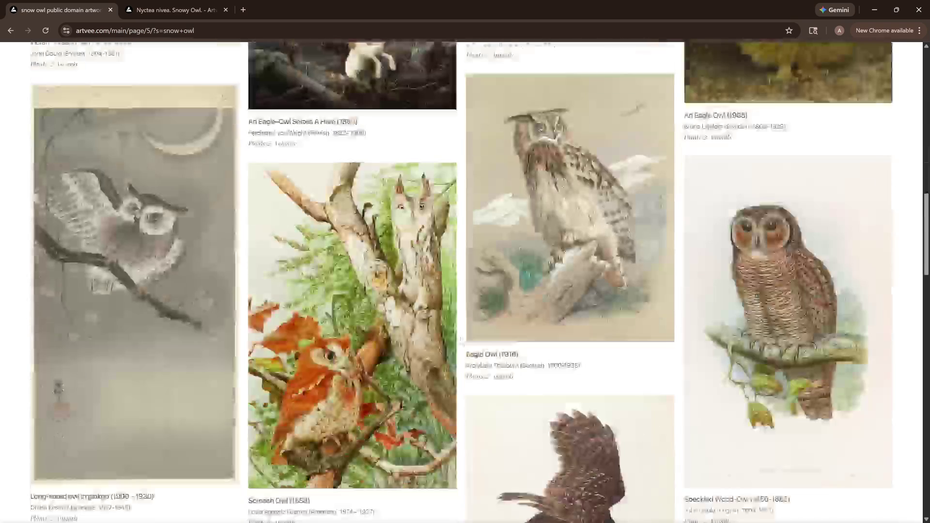
{"action": "scroll", "coordinate": [460, 339], "scroll_direction": "down", "scroll_amount": 1}
{"action": "scroll", "coordinate": [460, 341], "scroll_direction": "down", "scroll_amount": 3}
{"action": "scroll", "coordinate": [460, 342], "scroll_direction": "down", "scroll_amount": 2}
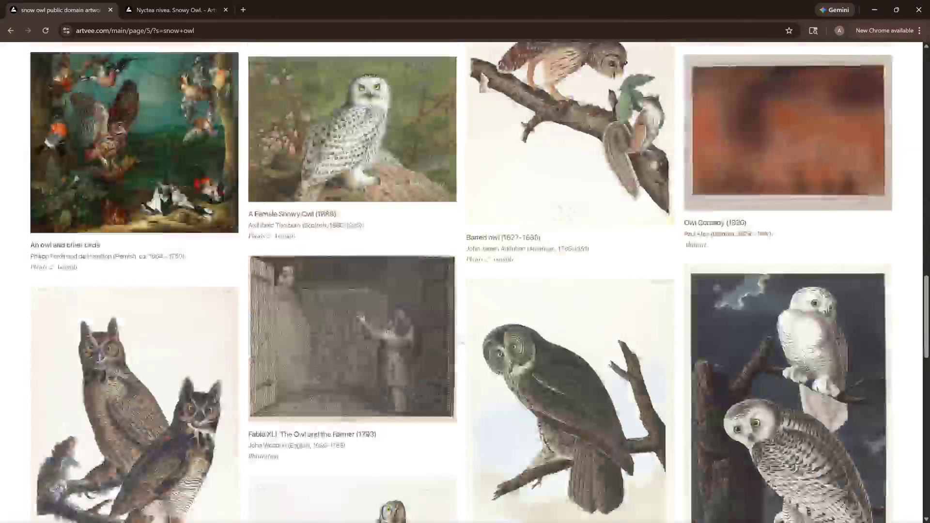
{"action": "scroll", "coordinate": [461, 338], "scroll_direction": "down", "scroll_amount": 3}
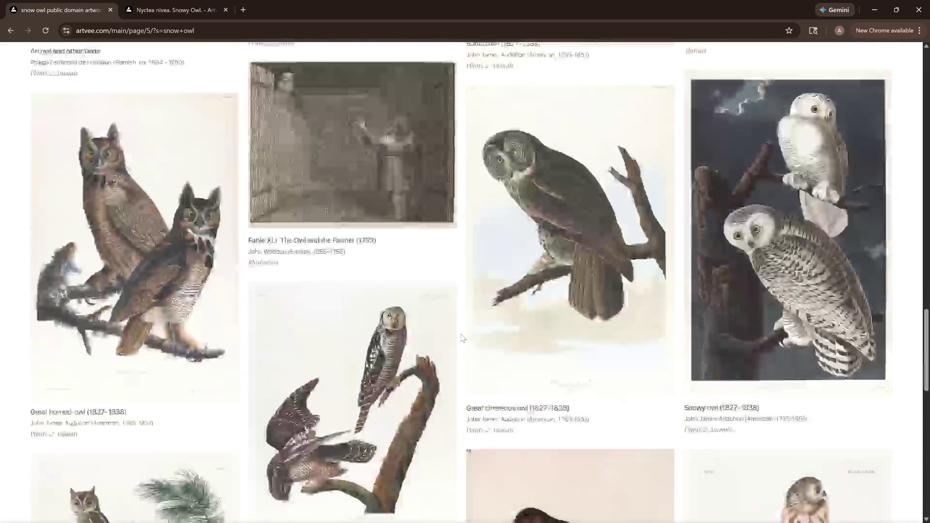
{"action": "scroll", "coordinate": [461, 338], "scroll_direction": "down", "scroll_amount": 4}
{"action": "scroll", "coordinate": [461, 339], "scroll_direction": "down", "scroll_amount": 4}
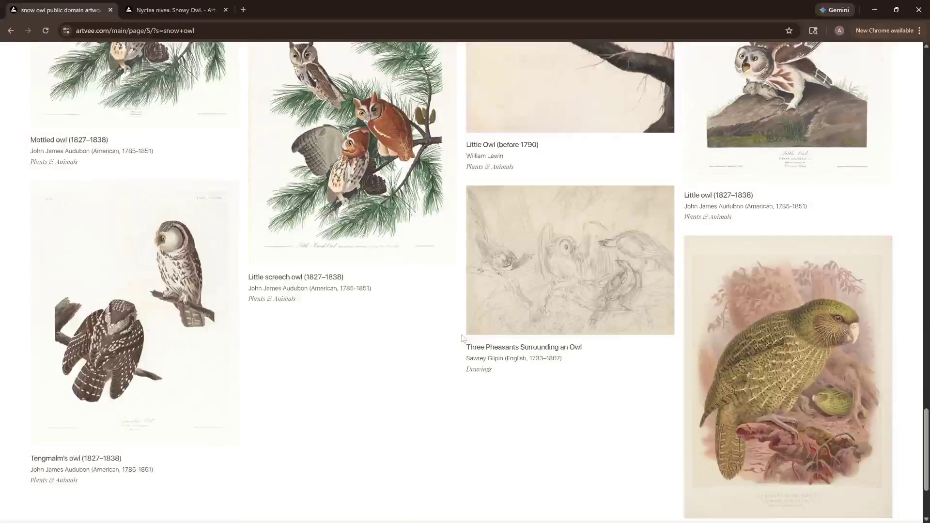
{"action": "scroll", "coordinate": [456, 340], "scroll_direction": "down", "scroll_amount": 3}
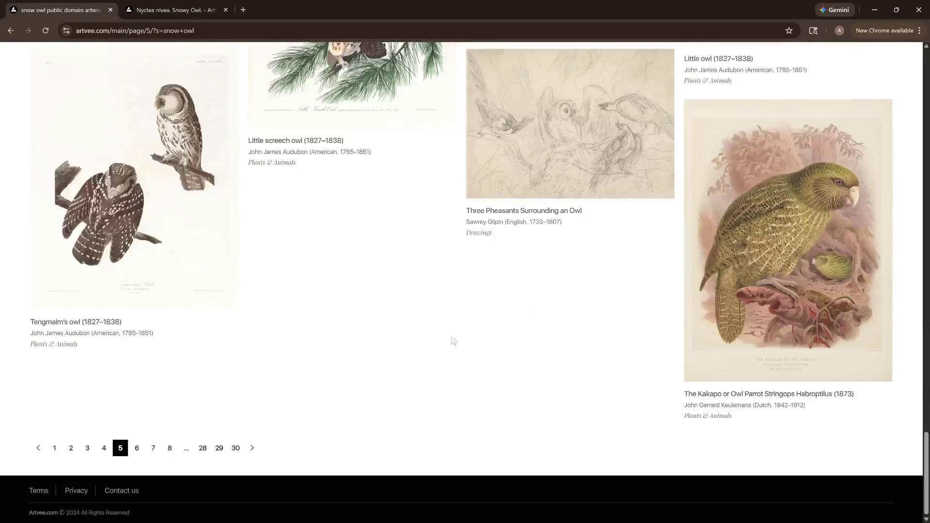
{"action": "left_click", "coordinate": [144, 452]}
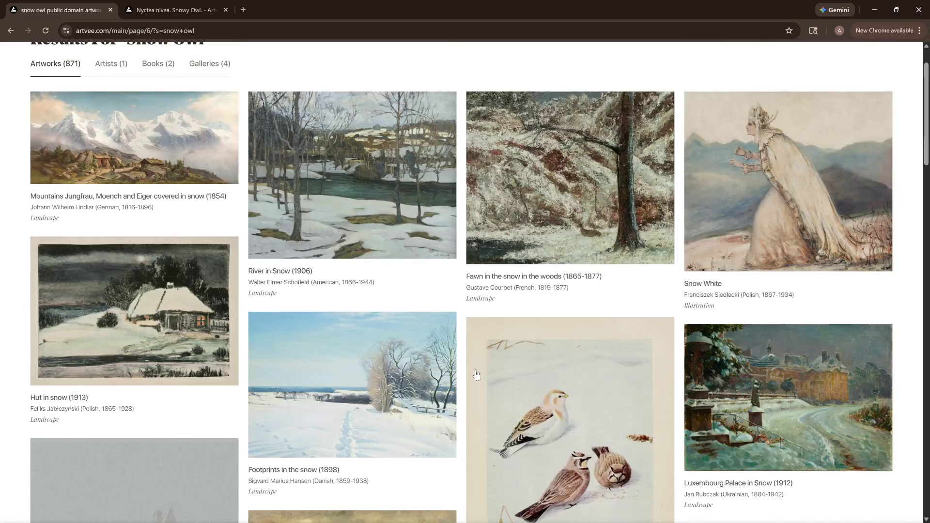
{"action": "scroll", "coordinate": [477, 375], "scroll_direction": "down", "scroll_amount": 2}
{"action": "scroll", "coordinate": [475, 376], "scroll_direction": "down", "scroll_amount": 3}
{"action": "scroll", "coordinate": [475, 378], "scroll_direction": "down", "scroll_amount": 3}
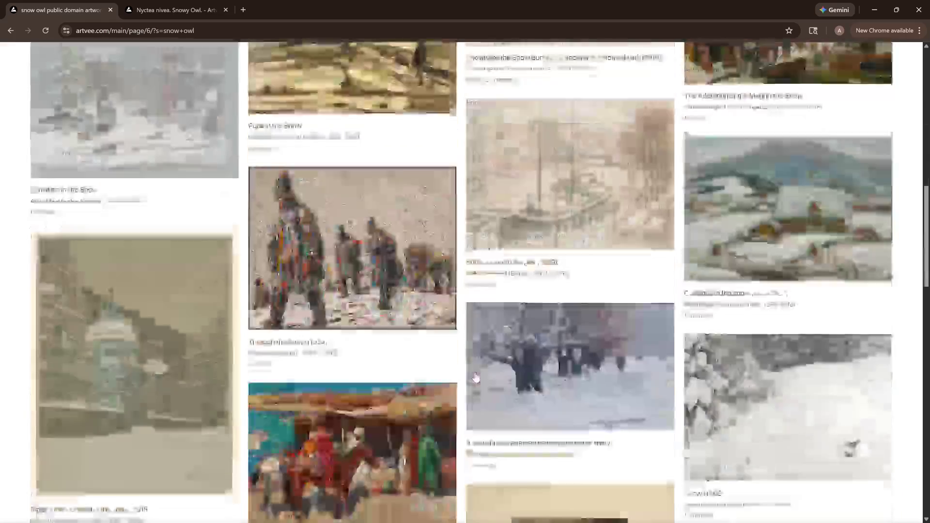
{"action": "scroll", "coordinate": [473, 379], "scroll_direction": "down", "scroll_amount": 1}
{"action": "scroll", "coordinate": [474, 379], "scroll_direction": "down", "scroll_amount": 3}
{"action": "scroll", "coordinate": [474, 379], "scroll_direction": "down", "scroll_amount": 1}
{"action": "scroll", "coordinate": [474, 378], "scroll_direction": "down", "scroll_amount": 1}
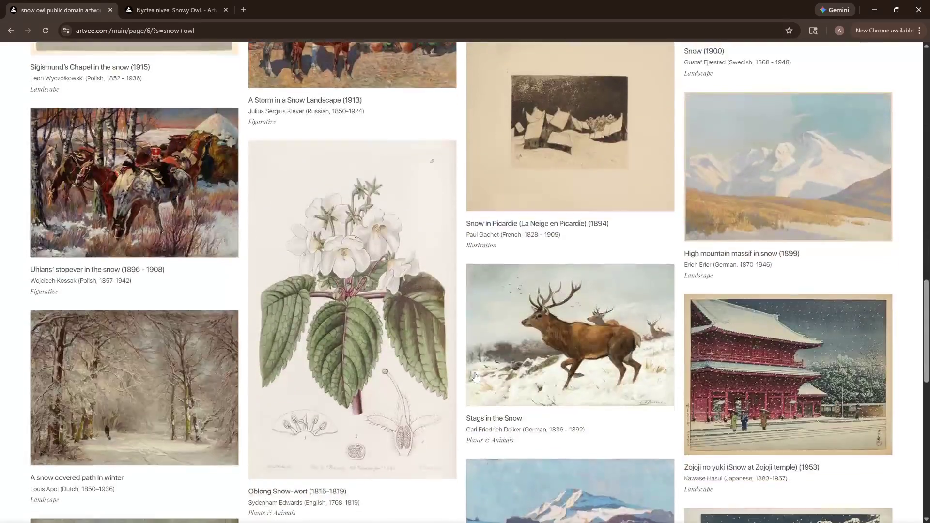
{"action": "scroll", "coordinate": [475, 378], "scroll_direction": "down", "scroll_amount": 2}
{"action": "scroll", "coordinate": [475, 377], "scroll_direction": "down", "scroll_amount": 1}
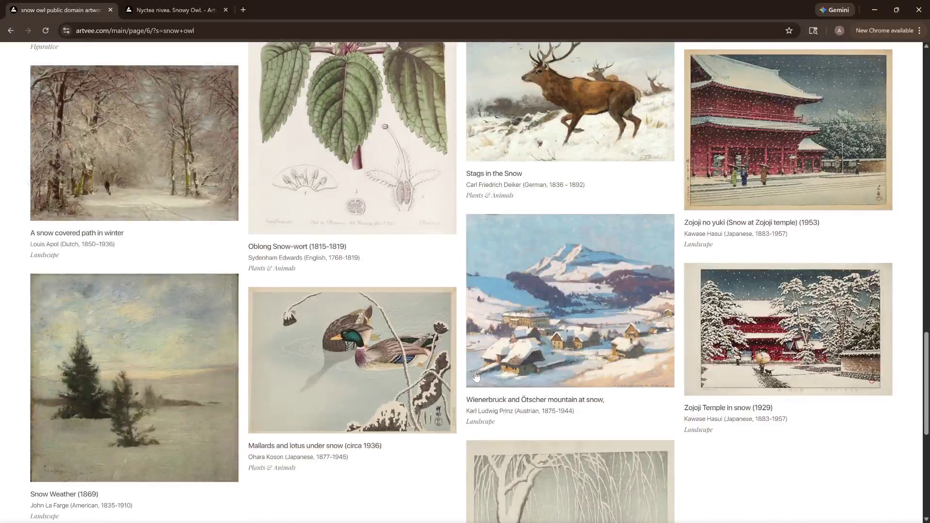
{"action": "scroll", "coordinate": [475, 377], "scroll_direction": "down", "scroll_amount": 2}
{"action": "scroll", "coordinate": [476, 378], "scroll_direction": "down", "scroll_amount": 3}
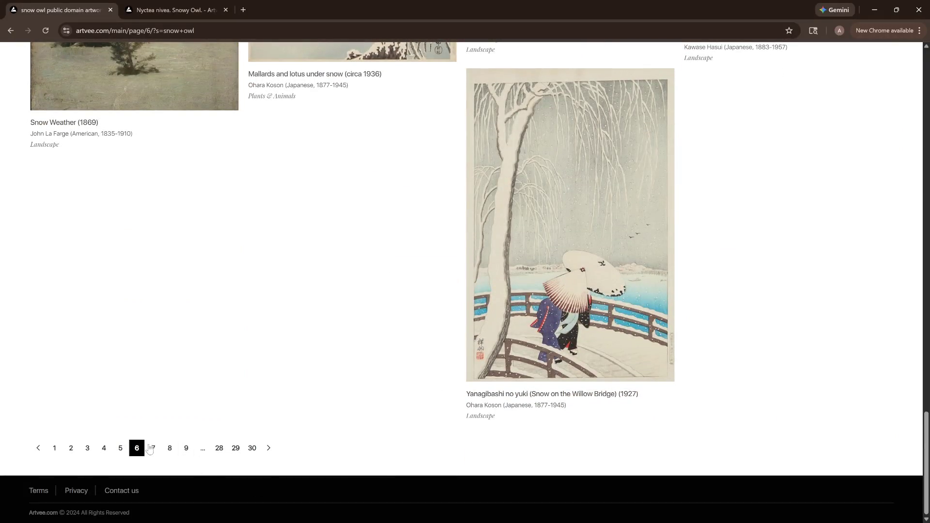
Page through snow owl results to page 10, then close the search leaving the Snowy Owl artwork page.
{"action": "left_click", "coordinate": [150, 448]}
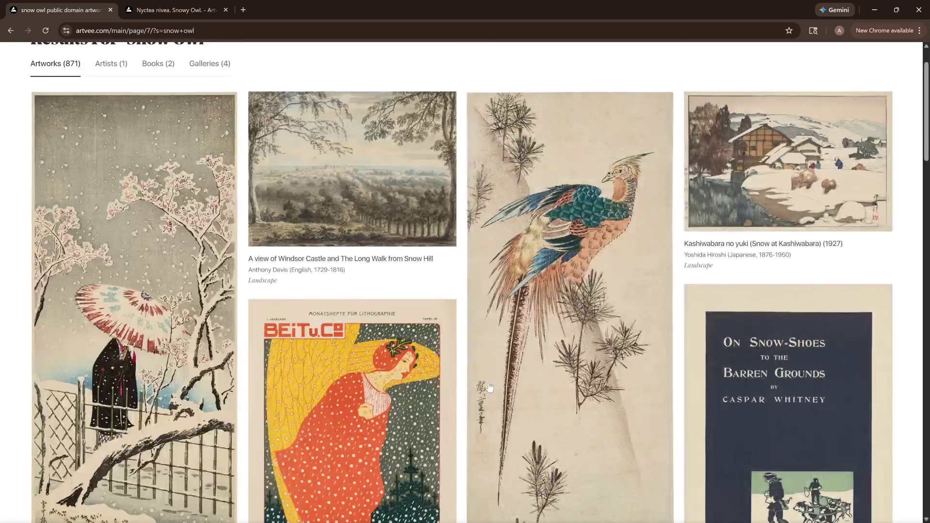
{"action": "scroll", "coordinate": [490, 389], "scroll_direction": "down", "scroll_amount": 5}
{"action": "scroll", "coordinate": [490, 390], "scroll_direction": "down", "scroll_amount": 3}
{"action": "scroll", "coordinate": [490, 390], "scroll_direction": "down", "scroll_amount": 3}
{"action": "scroll", "coordinate": [490, 392], "scroll_direction": "down", "scroll_amount": 3}
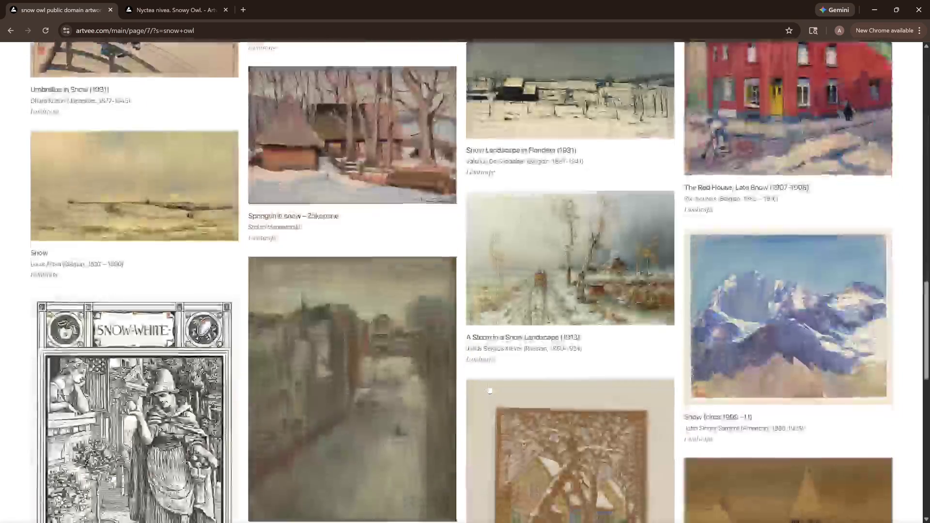
{"action": "scroll", "coordinate": [490, 391], "scroll_direction": "down", "scroll_amount": 3}
{"action": "scroll", "coordinate": [490, 392], "scroll_direction": "down", "scroll_amount": 4}
{"action": "scroll", "coordinate": [489, 391], "scroll_direction": "down", "scroll_amount": 1}
{"action": "scroll", "coordinate": [489, 390], "scroll_direction": "up", "scroll_amount": 1}
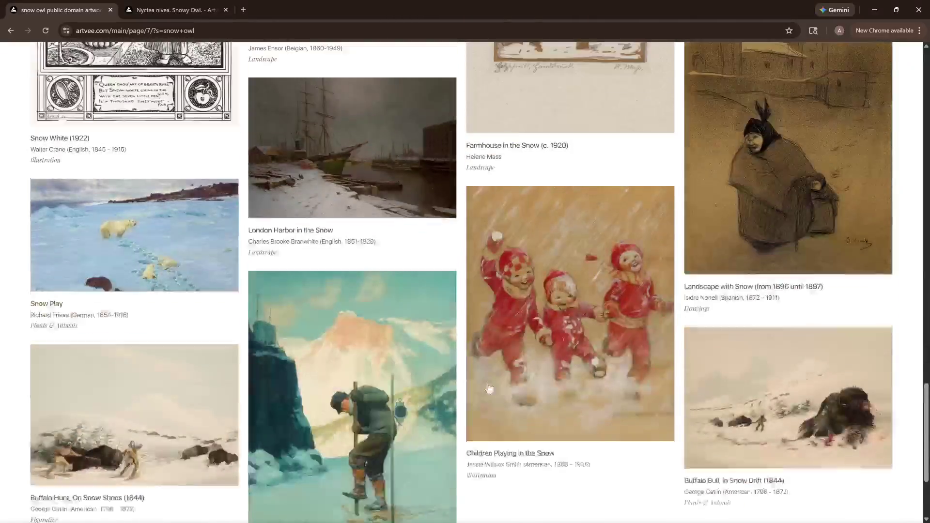
{"action": "scroll", "coordinate": [488, 390], "scroll_direction": "up", "scroll_amount": 1}
{"action": "scroll", "coordinate": [488, 391], "scroll_direction": "down", "scroll_amount": 3}
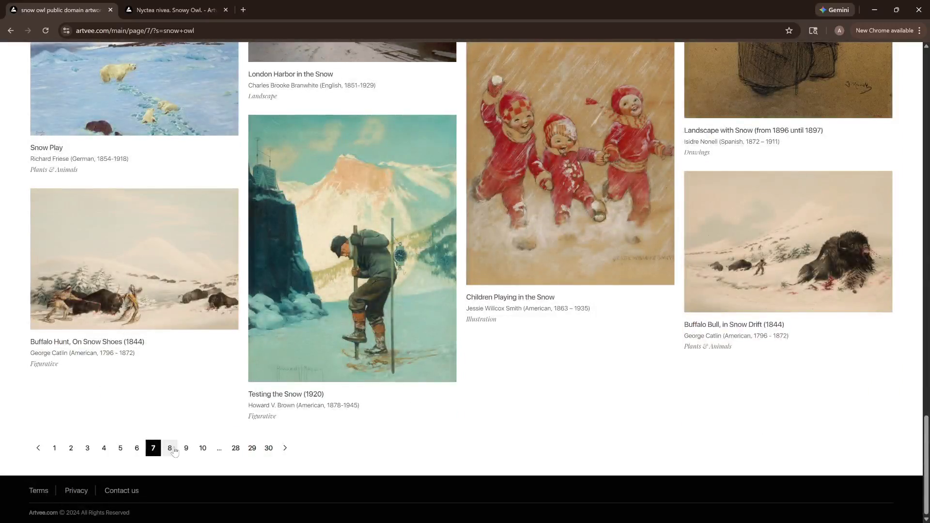
{"action": "left_click", "coordinate": [171, 448]}
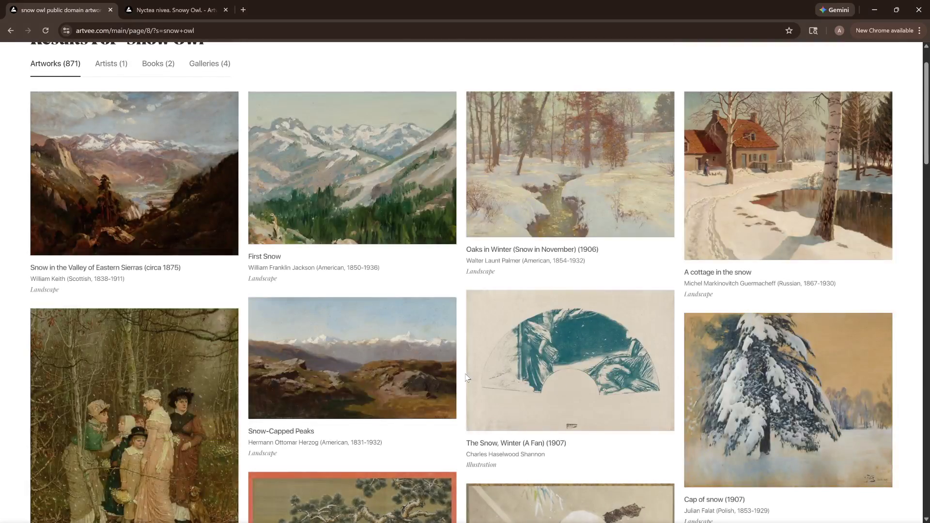
{"action": "scroll", "coordinate": [466, 376], "scroll_direction": "down", "scroll_amount": 3}
{"action": "scroll", "coordinate": [408, 277], "scroll_direction": "up", "scroll_amount": 3}
{"action": "scroll", "coordinate": [476, 260], "scroll_direction": "down", "scroll_amount": 5}
{"action": "scroll", "coordinate": [471, 279], "scroll_direction": "down", "scroll_amount": 3}
{"action": "scroll", "coordinate": [471, 280], "scroll_direction": "down", "scroll_amount": 3}
{"action": "scroll", "coordinate": [471, 279], "scroll_direction": "down", "scroll_amount": 3}
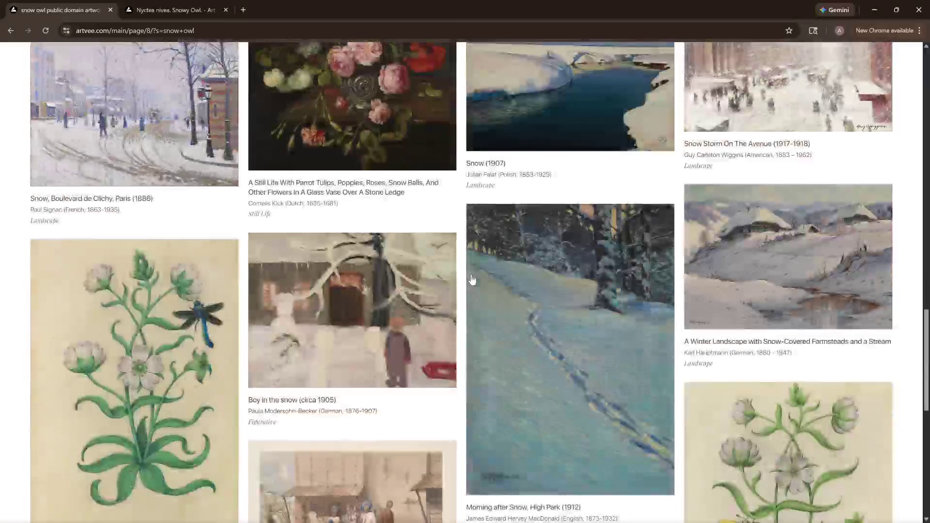
{"action": "scroll", "coordinate": [470, 281], "scroll_direction": "down", "scroll_amount": 1}
{"action": "scroll", "coordinate": [472, 281], "scroll_direction": "down", "scroll_amount": 1}
{"action": "scroll", "coordinate": [470, 282], "scroll_direction": "down", "scroll_amount": 3}
{"action": "scroll", "coordinate": [468, 283], "scroll_direction": "down", "scroll_amount": 1}
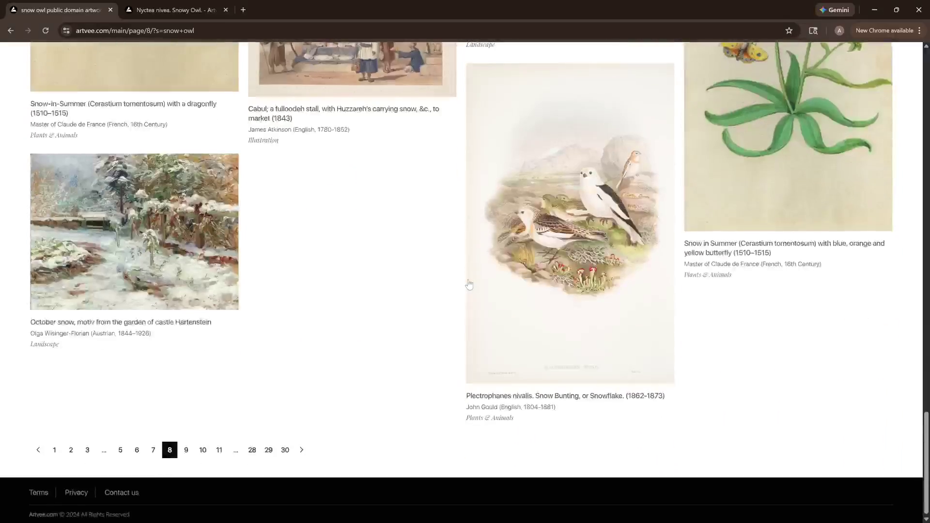
{"action": "left_click", "coordinate": [186, 450]}
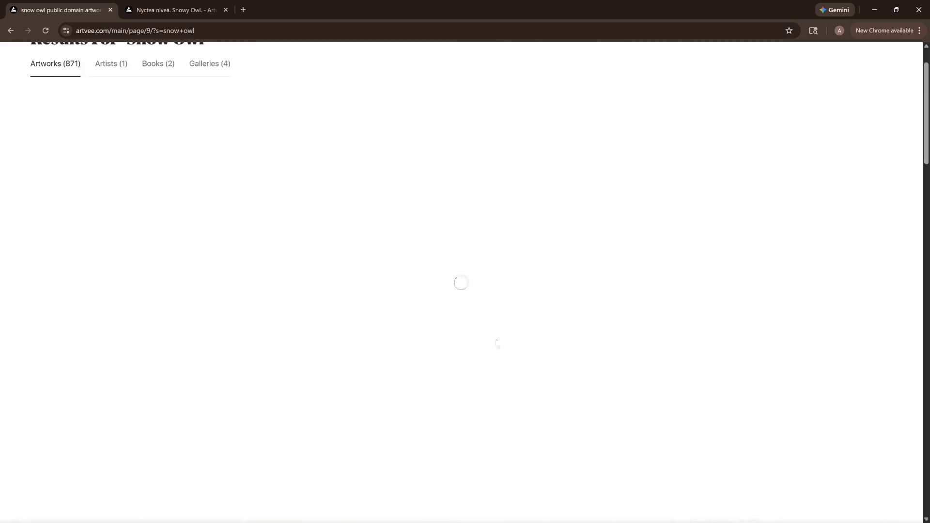
{"action": "scroll", "coordinate": [481, 333], "scroll_direction": "down", "scroll_amount": 1}
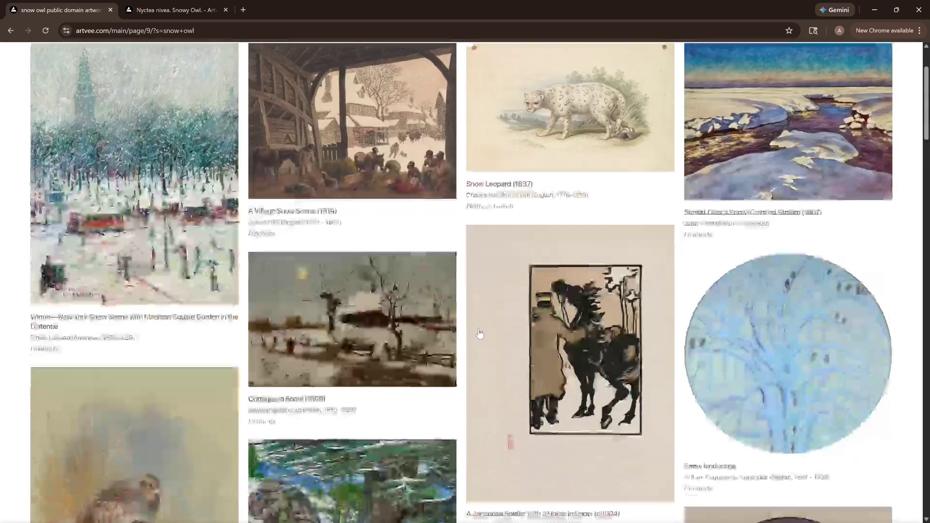
{"action": "scroll", "coordinate": [480, 333], "scroll_direction": "down", "scroll_amount": 3}
{"action": "scroll", "coordinate": [480, 334], "scroll_direction": "down", "scroll_amount": 1}
{"action": "scroll", "coordinate": [480, 333], "scroll_direction": "down", "scroll_amount": 1}
{"action": "scroll", "coordinate": [480, 332], "scroll_direction": "down", "scroll_amount": 3}
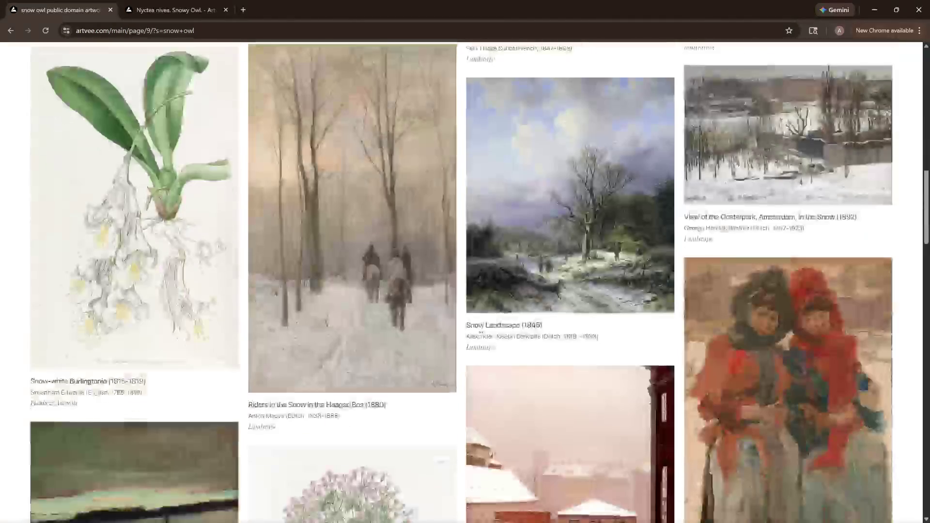
{"action": "scroll", "coordinate": [480, 331], "scroll_direction": "down", "scroll_amount": 2}
{"action": "scroll", "coordinate": [480, 332], "scroll_direction": "down", "scroll_amount": 3}
{"action": "scroll", "coordinate": [480, 332], "scroll_direction": "down", "scroll_amount": 4}
{"action": "scroll", "coordinate": [480, 332], "scroll_direction": "down", "scroll_amount": 3}
{"action": "scroll", "coordinate": [478, 332], "scroll_direction": "down", "scroll_amount": 4}
{"action": "scroll", "coordinate": [477, 333], "scroll_direction": "down", "scroll_amount": 5}
{"action": "scroll", "coordinate": [477, 332], "scroll_direction": "down", "scroll_amount": 3}
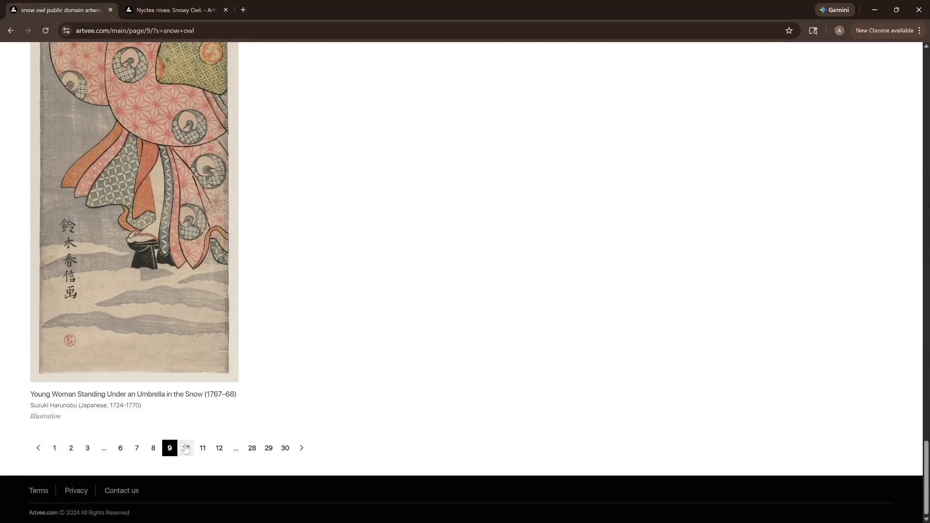
{"action": "left_click", "coordinate": [186, 448]}
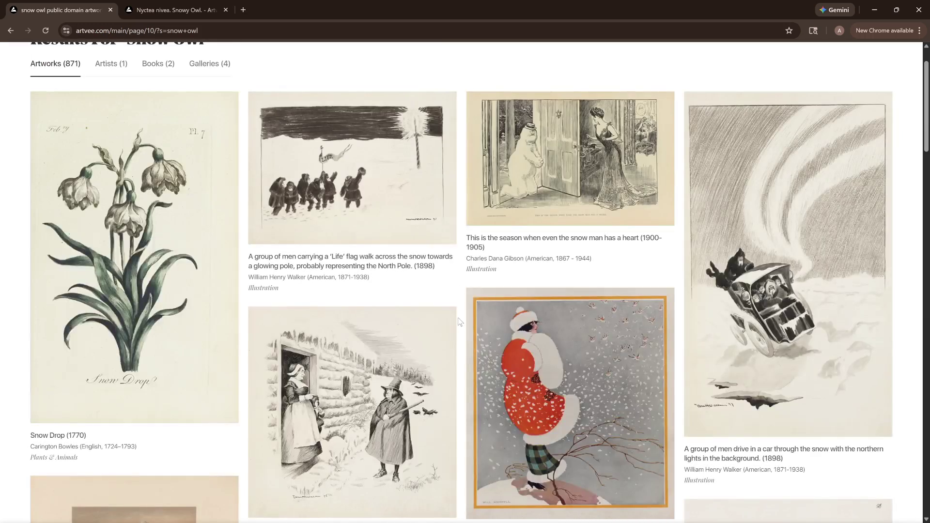
{"action": "scroll", "coordinate": [459, 321], "scroll_direction": "down", "scroll_amount": 5}
{"action": "scroll", "coordinate": [459, 322], "scroll_direction": "down", "scroll_amount": 4}
{"action": "scroll", "coordinate": [458, 322], "scroll_direction": "down", "scroll_amount": 4}
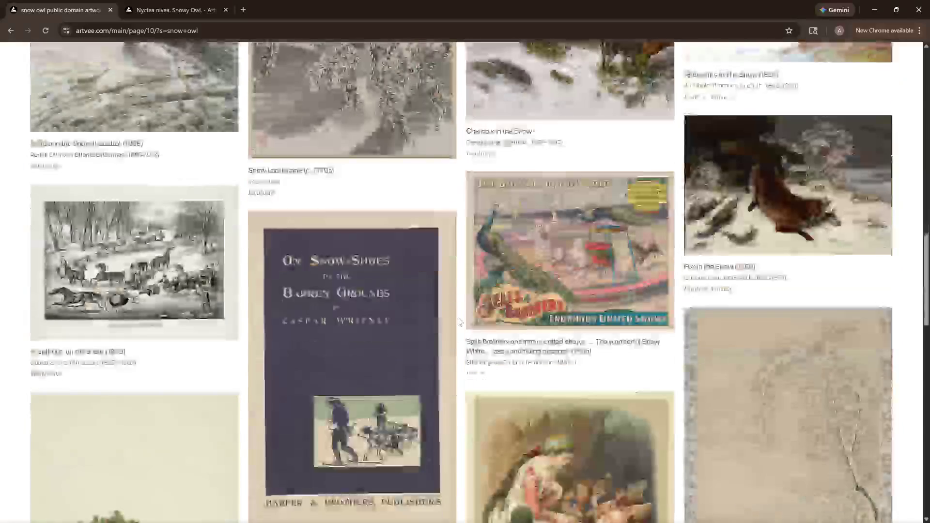
{"action": "scroll", "coordinate": [458, 321], "scroll_direction": "down", "scroll_amount": 4}
{"action": "scroll", "coordinate": [459, 321], "scroll_direction": "down", "scroll_amount": 4}
{"action": "scroll", "coordinate": [459, 321], "scroll_direction": "down", "scroll_amount": 4}
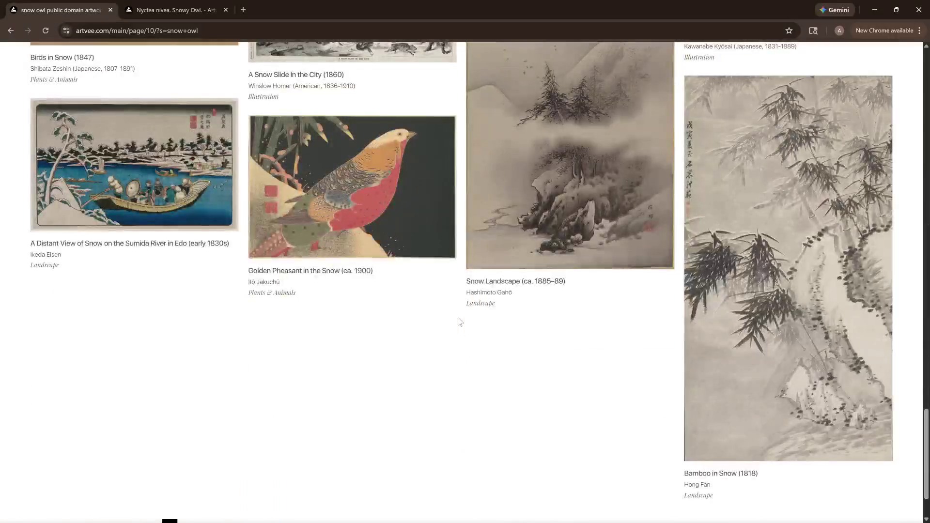
{"action": "scroll", "coordinate": [458, 321], "scroll_direction": "down", "scroll_amount": 1}
{"action": "middle_click", "coordinate": [92, 12]}
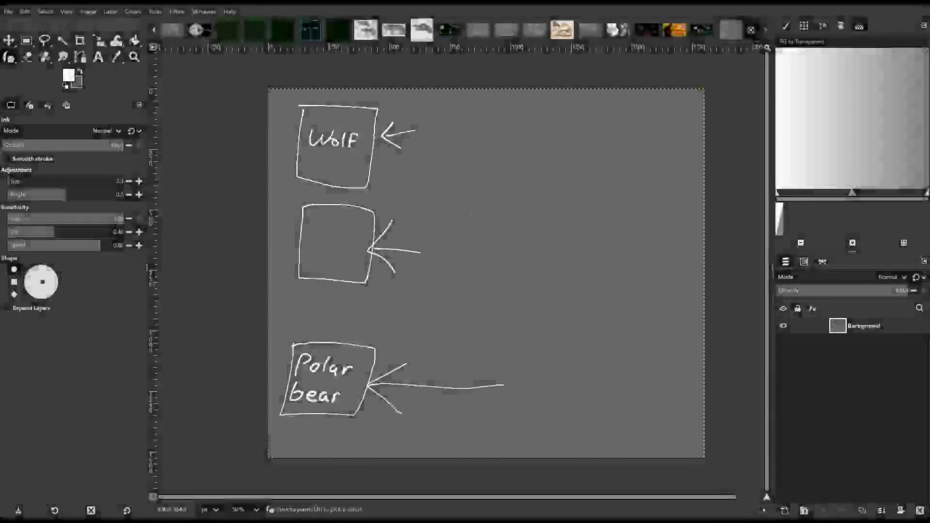
Handwrite 'Owl' inside the empty middle box.
{"action": "mouse_move", "coordinate": [318, 232]}
{"action": "left_mouse_down"}
{"action": "mouse_move", "coordinate": [333, 246]}
{"action": "mouse_move", "coordinate": [340, 233]}
{"action": "mouse_move", "coordinate": [348, 259]}
{"action": "left_mouse_up"}
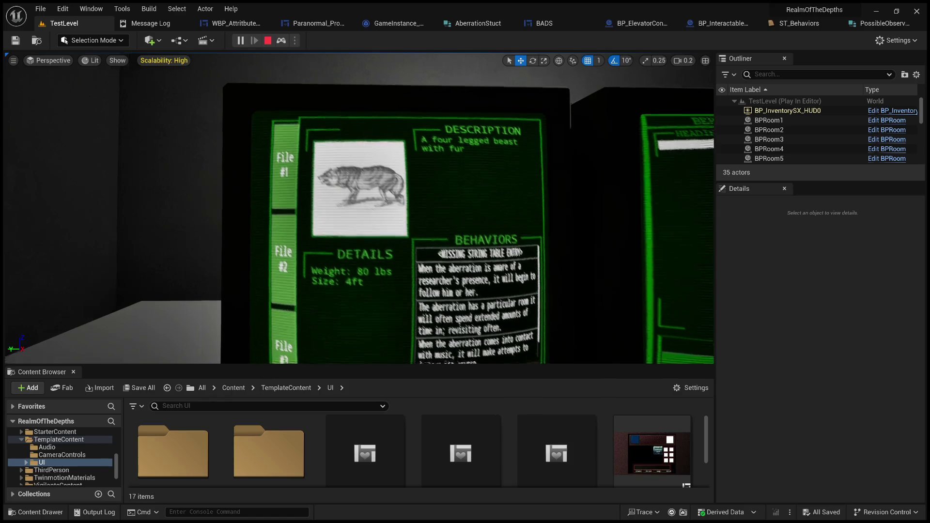
Move around the wolf profile and trait monitors in Play mode, then stop the game session.
{"action": "key", "text": "s"}
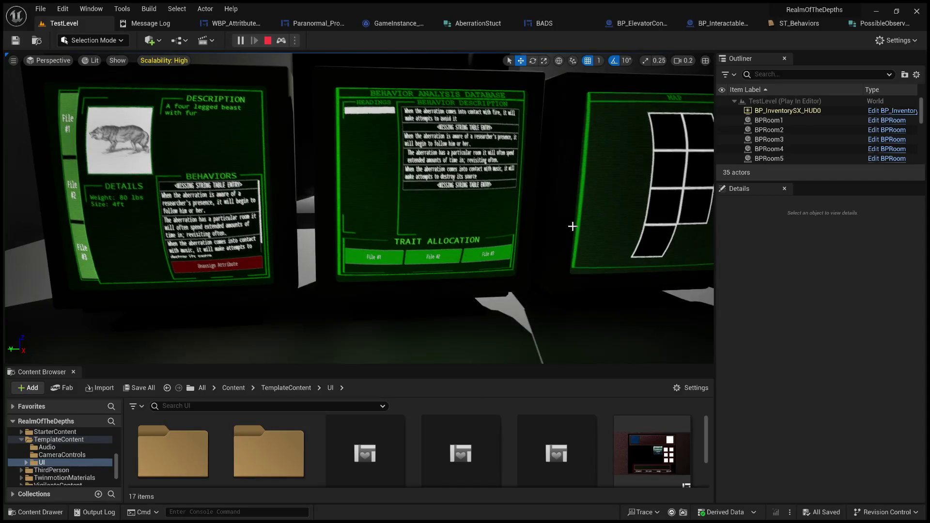
{"action": "key", "text": "w"}
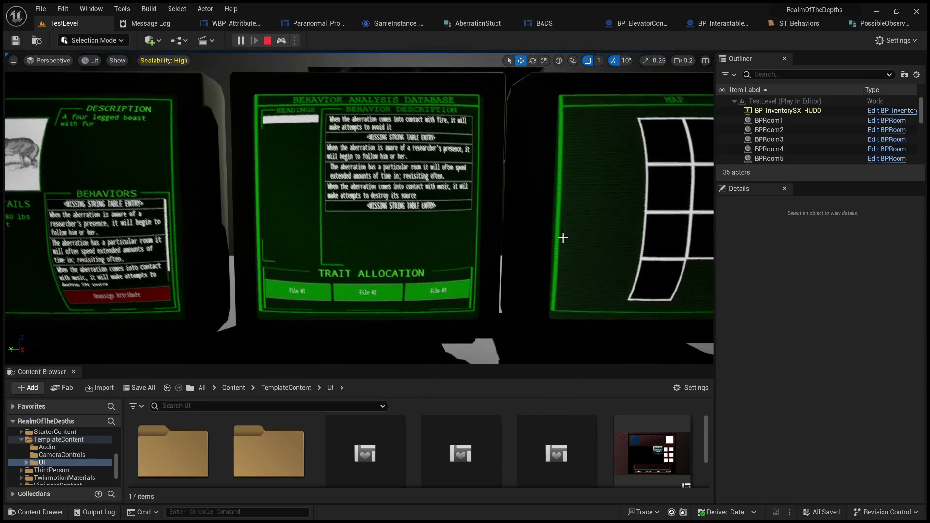
{"action": "key", "text": "shift+F1"}
{"action": "left_click", "coordinate": [268, 42]}
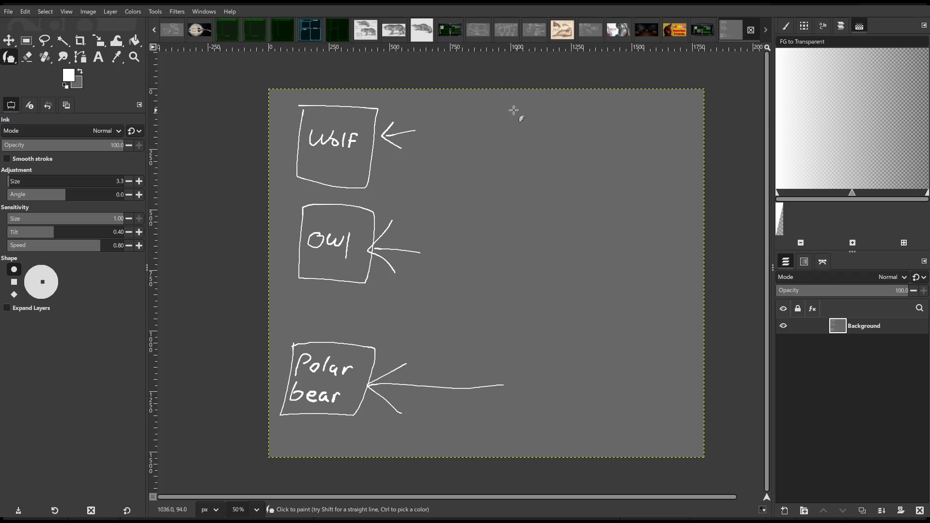
Handwrite a numbered list 1., 2., 3. beside the Wolf arrow, undoing a stray stroke.
{"action": "left_click_drag", "start_coordinate": [493, 97], "coordinate": [646, 119]}
{"action": "key", "text": "ctrl+z"}
{"action": "mouse_move", "coordinate": [479, 102]}
{"action": "left_mouse_down"}
{"action": "mouse_move", "coordinate": [476, 138]}
{"action": "mouse_move", "coordinate": [491, 139]}
{"action": "mouse_move", "coordinate": [479, 163]}
{"action": "left_mouse_up"}
{"action": "left_click", "coordinate": [494, 138]}
{"action": "left_click", "coordinate": [498, 165]}
Handwrite a numbered list 1., 2., 3. beside the Owl arrow.
{"action": "left_click_drag", "start_coordinate": [477, 211], "coordinate": [475, 264]}
{"action": "left_click", "coordinate": [492, 264]}
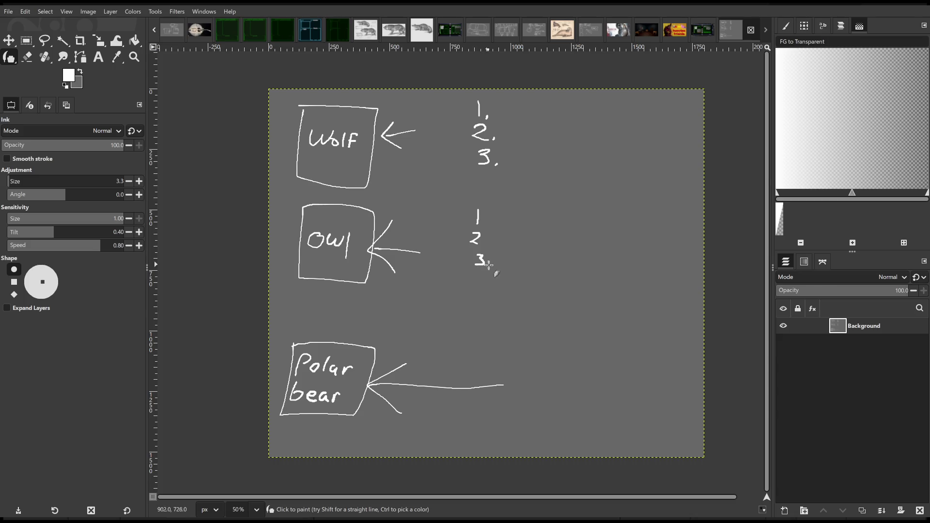
{"action": "left_click", "coordinate": [484, 242]}
{"action": "left_click", "coordinate": [484, 221]}
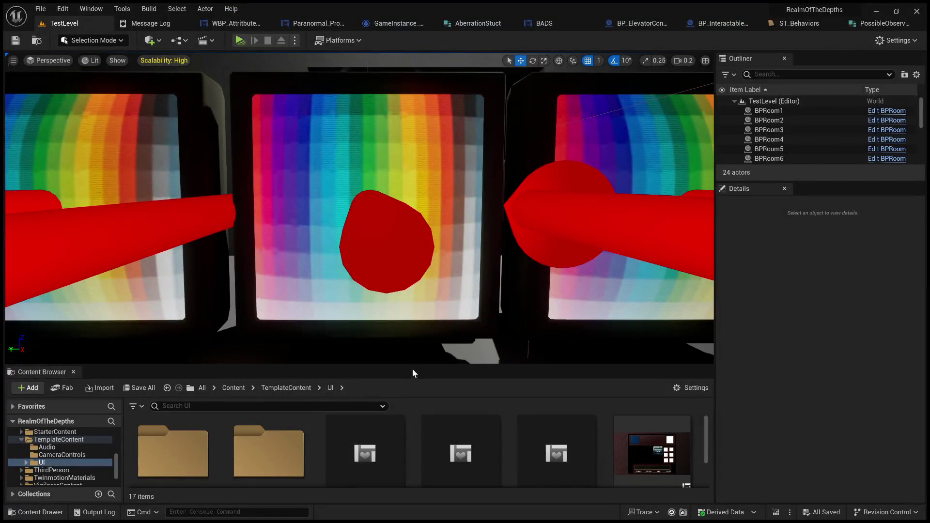
Return the Content Browser to the top-level Content folder and review the ST_Behaviors string table entries.
{"action": "left_click_drag", "start_coordinate": [415, 365], "coordinate": [426, 188]}
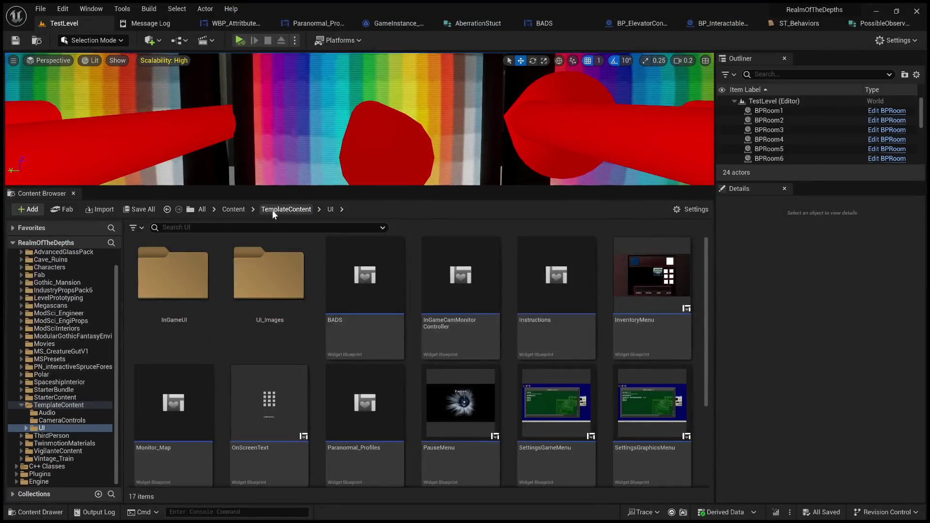
{"action": "left_click", "coordinate": [287, 209]}
{"action": "left_click", "coordinate": [233, 210]}
{"action": "left_click_drag", "start_coordinate": [778, 23], "coordinate": [153, 23]}
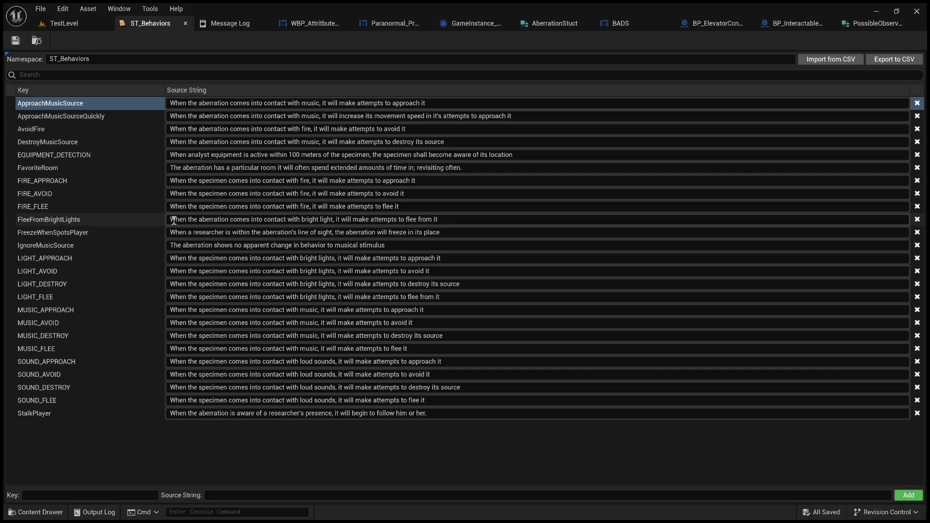
{"action": "left_click_drag", "start_coordinate": [168, 218], "coordinate": [486, 226]}
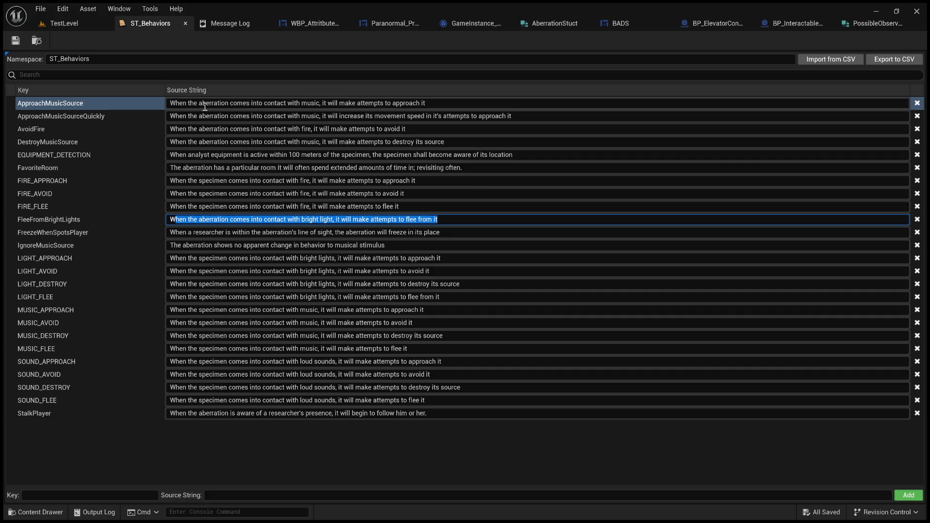
Go back to the TestLevel editor and enlarge its 3D view and asset area.
{"action": "left_click", "coordinate": [77, 25]}
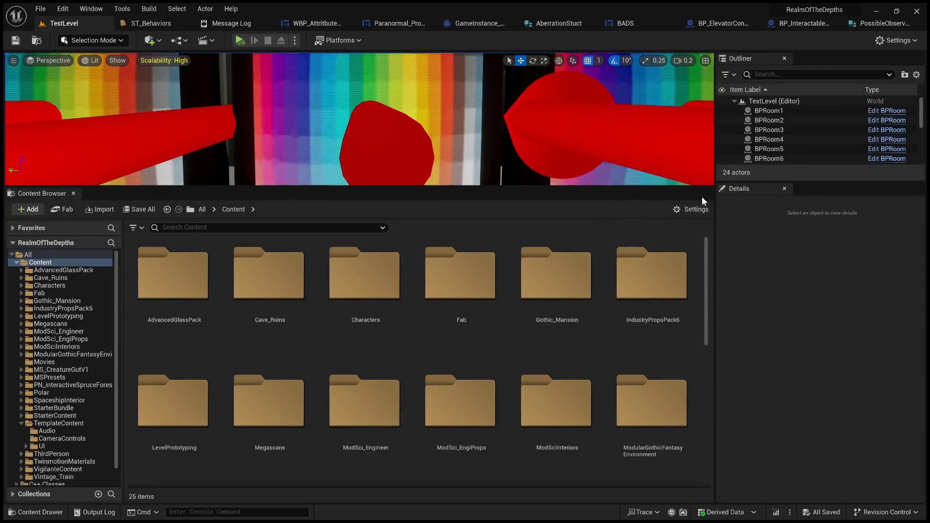
{"action": "left_click_drag", "start_coordinate": [697, 188], "coordinate": [698, 333]}
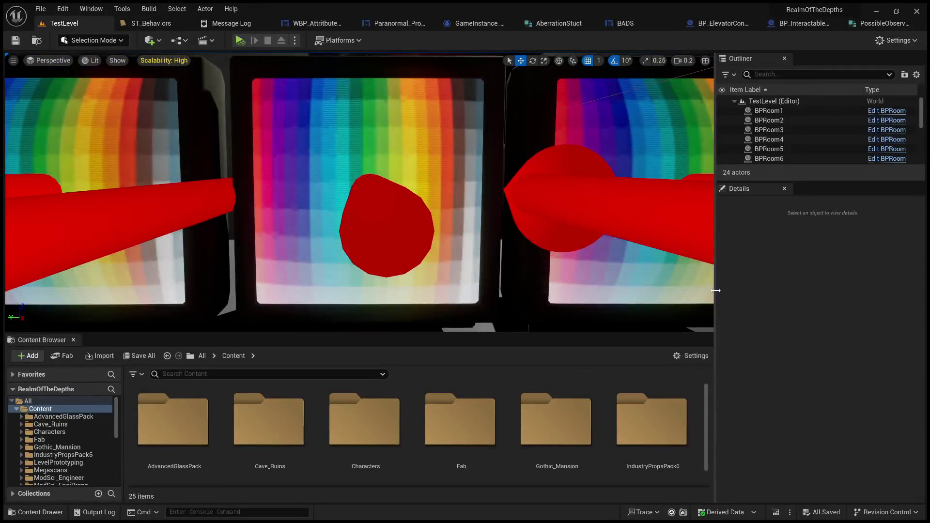
{"action": "left_click_drag", "start_coordinate": [716, 291], "coordinate": [851, 291]}
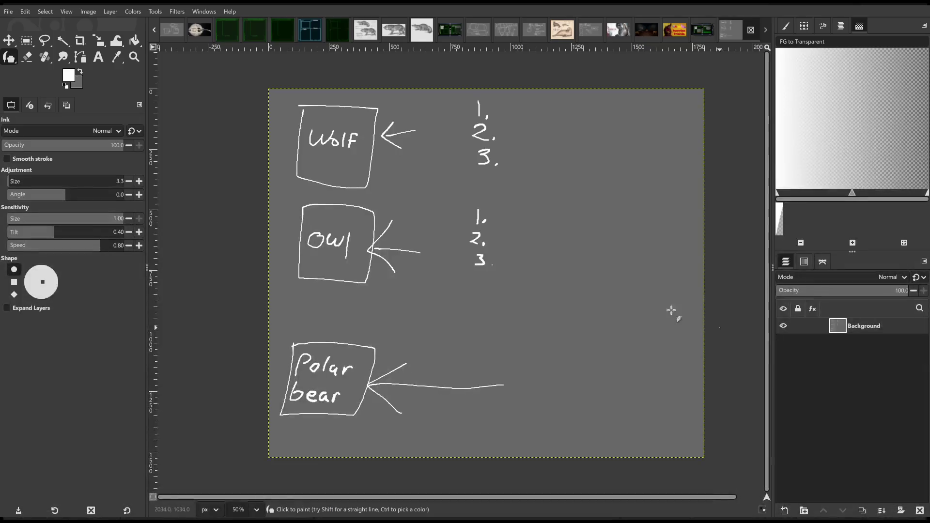
Handwrite 1., 2., 3. with the Ink tool to the right of the Polar bear arrow.
{"action": "left_click_drag", "start_coordinate": [526, 334], "coordinate": [533, 401]}
{"action": "left_click", "coordinate": [536, 349]}
{"action": "left_click", "coordinate": [540, 375]}
{"action": "left_click", "coordinate": [546, 399]}
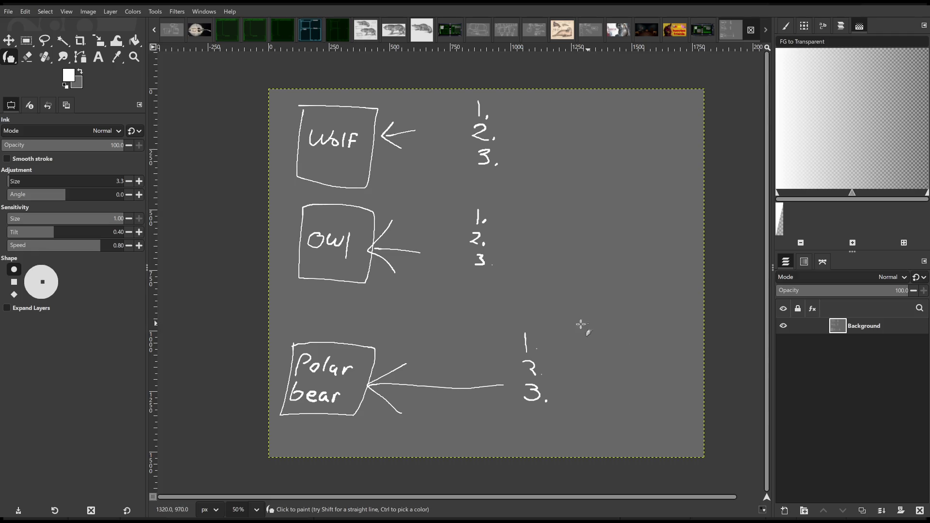
Switch to the Text tool for Bell MT Bold, 62 px, outlined and filled text.
{"action": "left_click", "coordinate": [98, 57]}
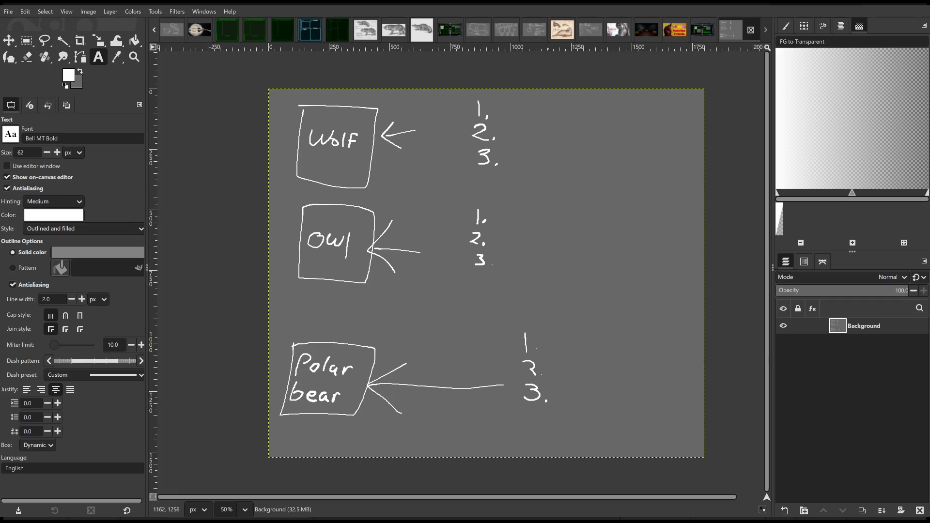
Add a 'White Fur' text label beside the Polar bear list and fit its box to the text.
{"action": "left_click_drag", "start_coordinate": [545, 332], "coordinate": [669, 354]}
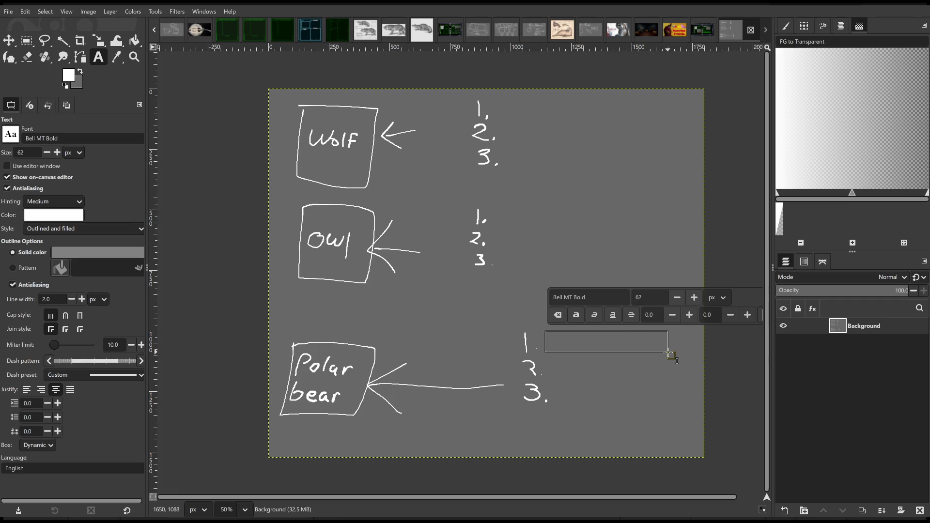
{"action": "type", "text": "White Fur"}
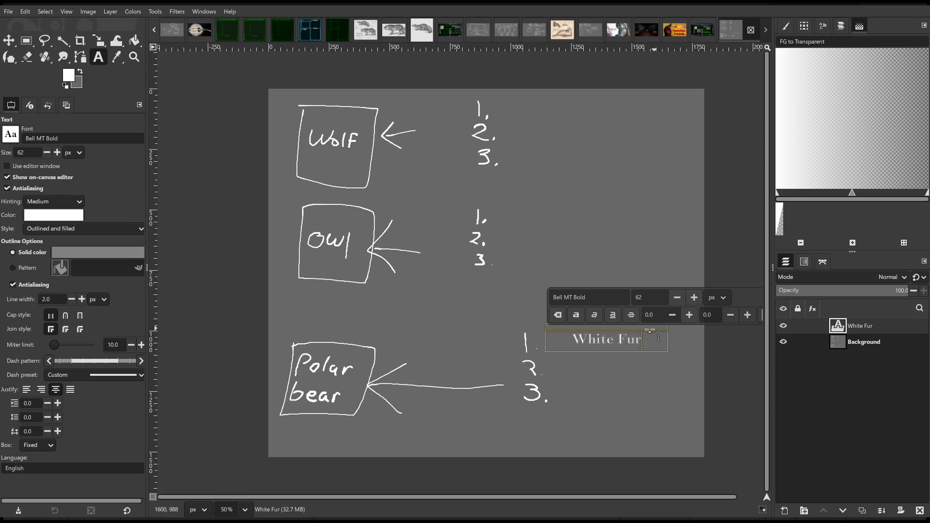
{"action": "left_click", "coordinate": [619, 361]}
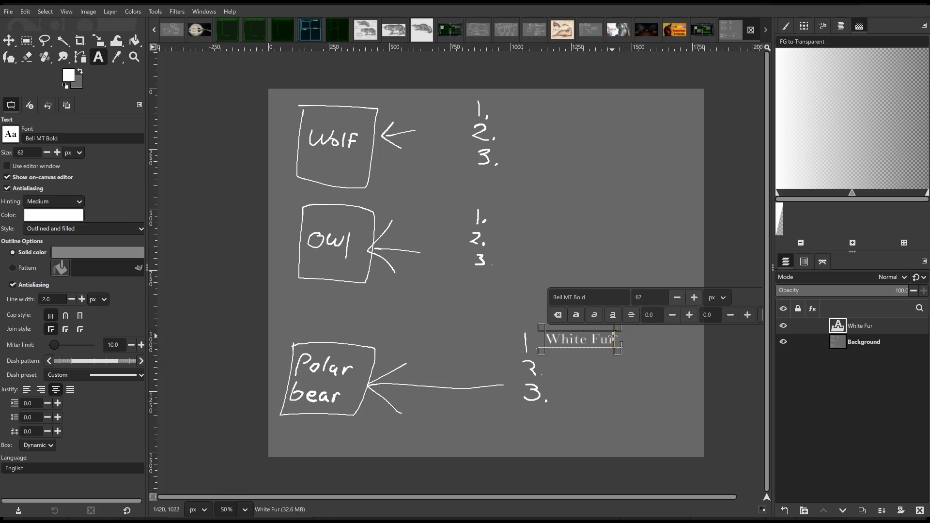
{"action": "left_click_drag", "start_coordinate": [611, 349], "coordinate": [663, 350]}
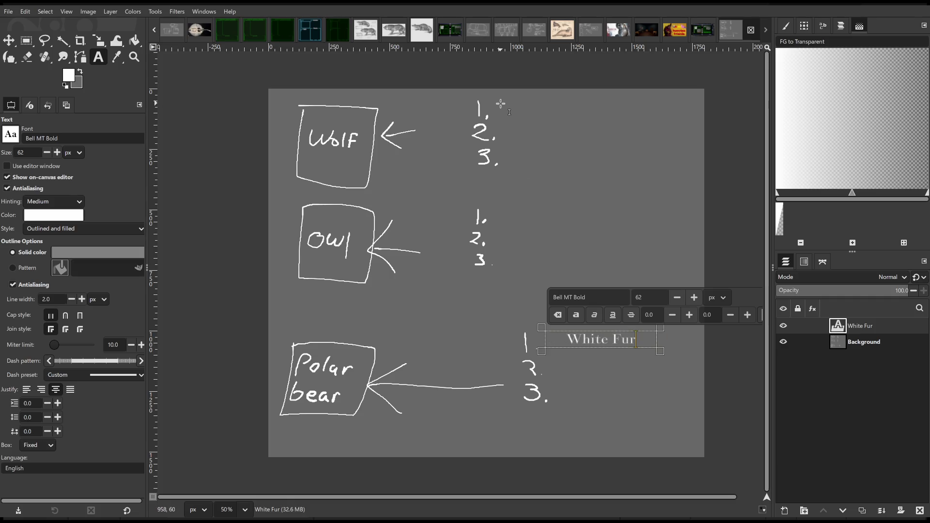
Label Wolf item 1 'White Fur' and Owl item 1 'White Feathers', correcting the spelling of White.
{"action": "left_click_drag", "start_coordinate": [498, 102], "coordinate": [636, 119]}
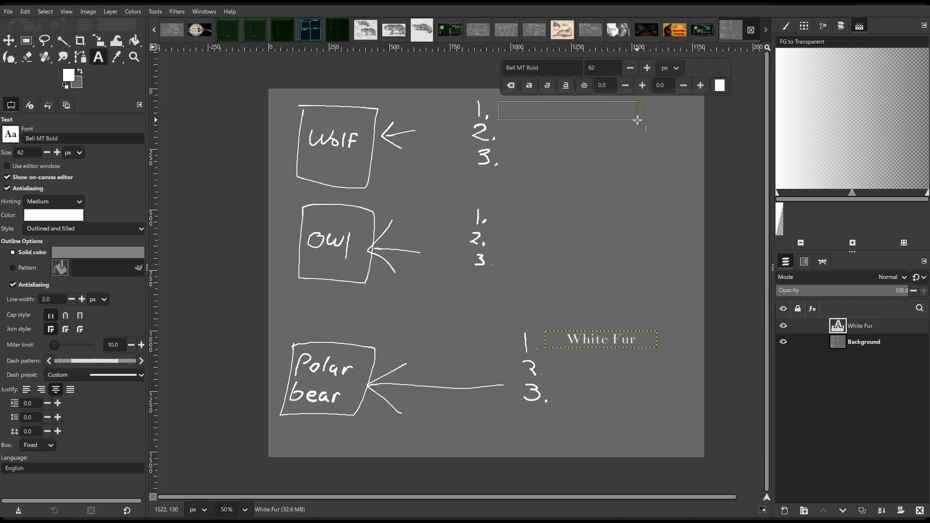
{"action": "type", "text": "White Fur"}
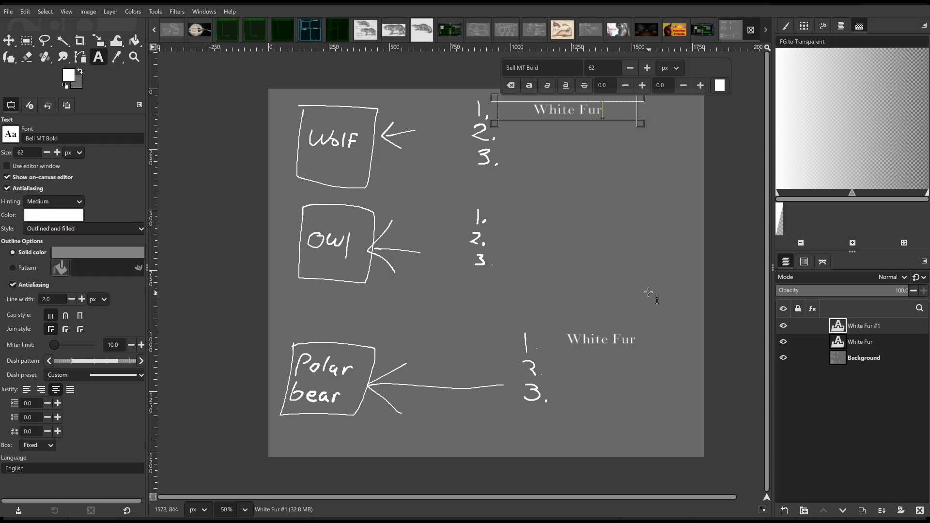
{"action": "left_click", "coordinate": [504, 205]}
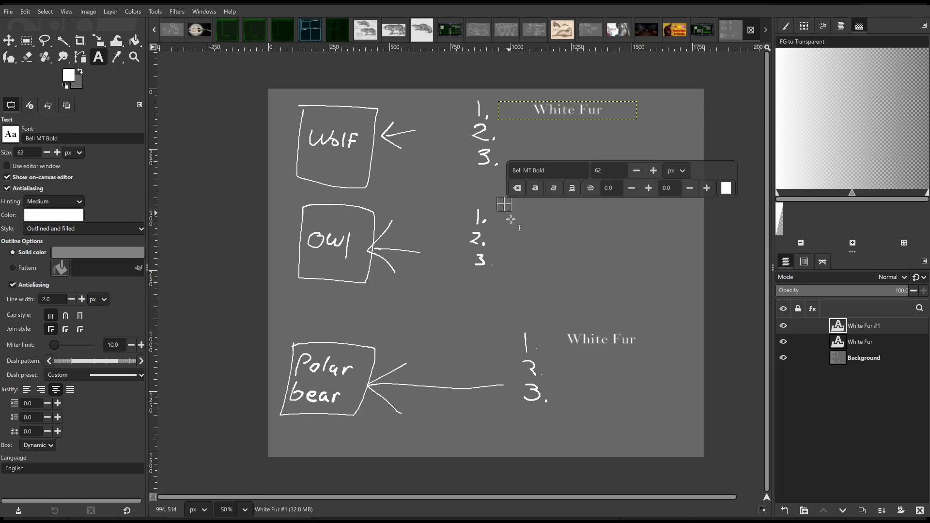
{"action": "left_click_drag", "start_coordinate": [490, 206], "coordinate": [644, 228]}
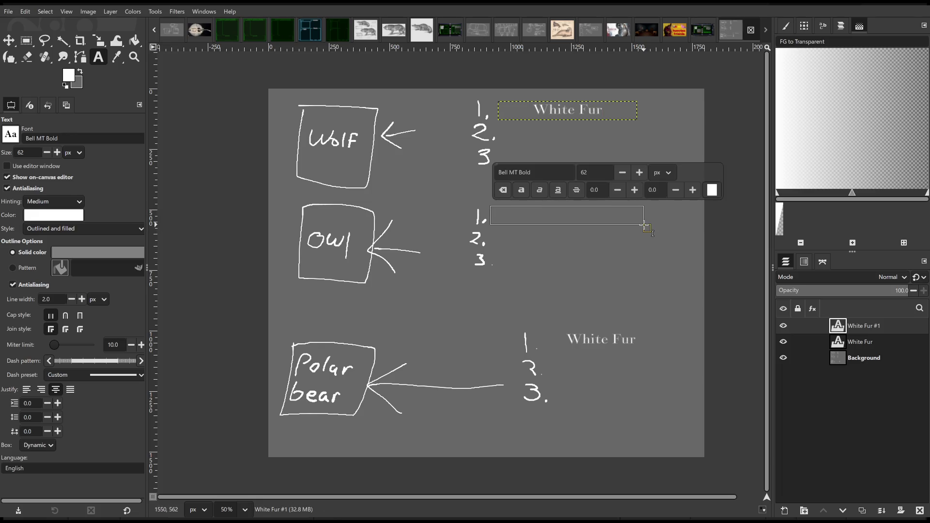
{"action": "type", "text": "Whie"}
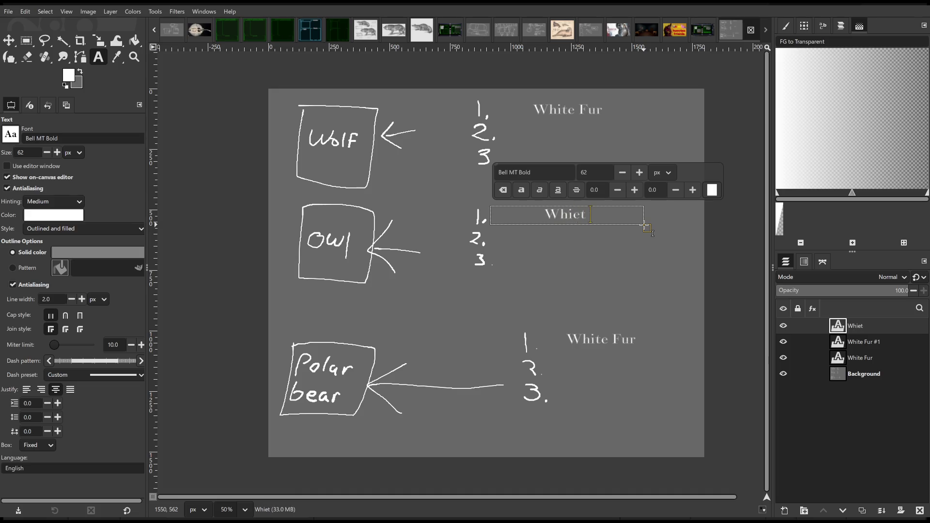
{"action": "key", "text": "BackSpace"}
{"action": "type", "text": "te Feathers"}
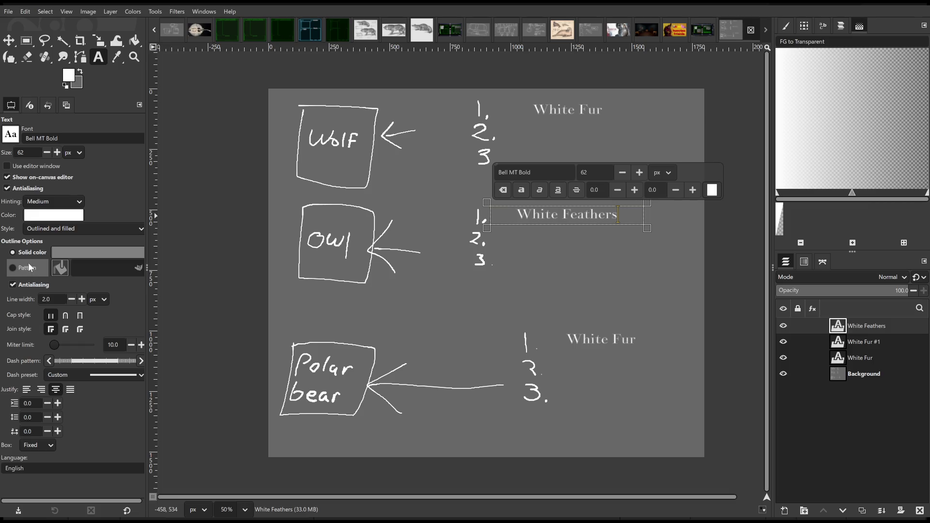
{"action": "scroll", "coordinate": [622, 353], "scroll_direction": "up", "scroll_amount": 2}
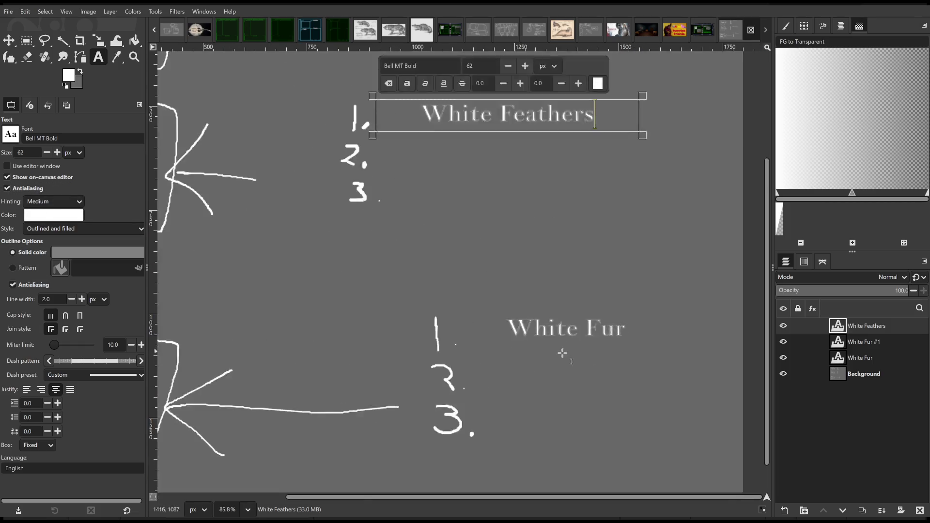
{"action": "scroll", "coordinate": [572, 353], "scroll_direction": "up", "scroll_amount": 3}
{"action": "scroll", "coordinate": [478, 322], "scroll_direction": "up", "scroll_amount": 2}
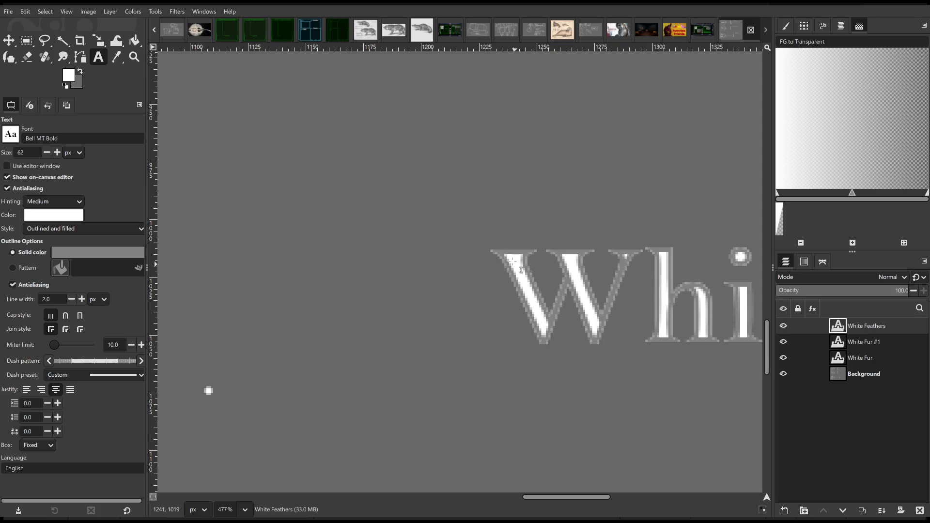
{"action": "scroll", "coordinate": [505, 356], "scroll_direction": "down", "scroll_amount": 4}
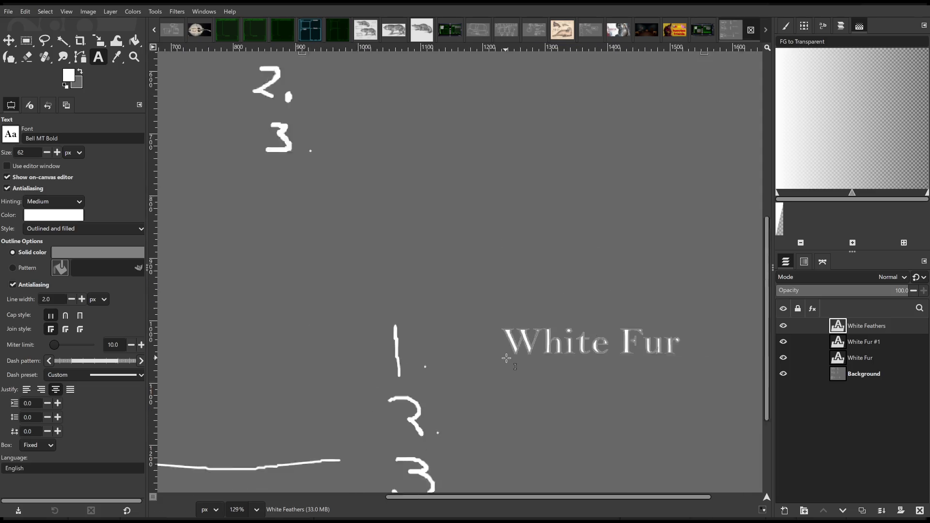
{"action": "scroll", "coordinate": [505, 357], "scroll_direction": "down", "scroll_amount": 2}
{"action": "scroll", "coordinate": [473, 336], "scroll_direction": "down", "scroll_amount": 1}
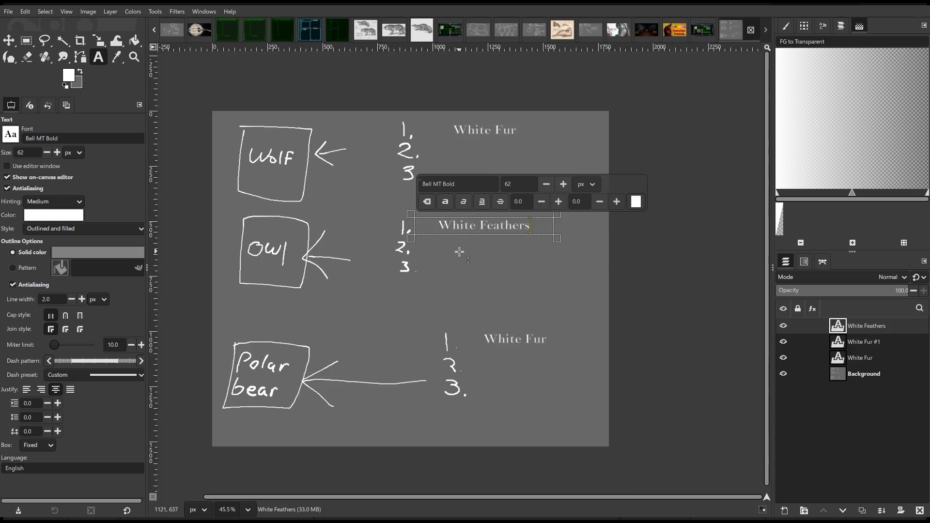
{"action": "scroll", "coordinate": [459, 249], "scroll_direction": "up", "scroll_amount": 1}
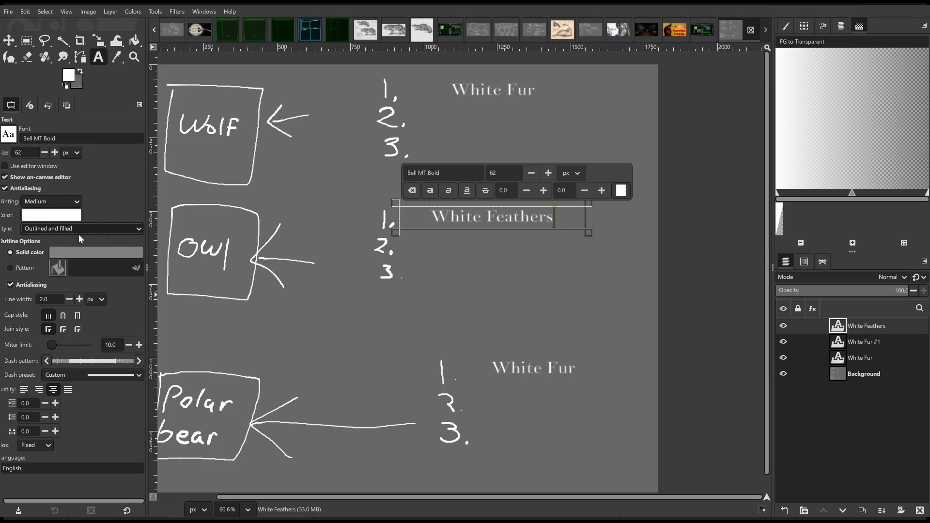
{"action": "scroll", "coordinate": [80, 229], "scroll_direction": "up", "scroll_amount": 2}
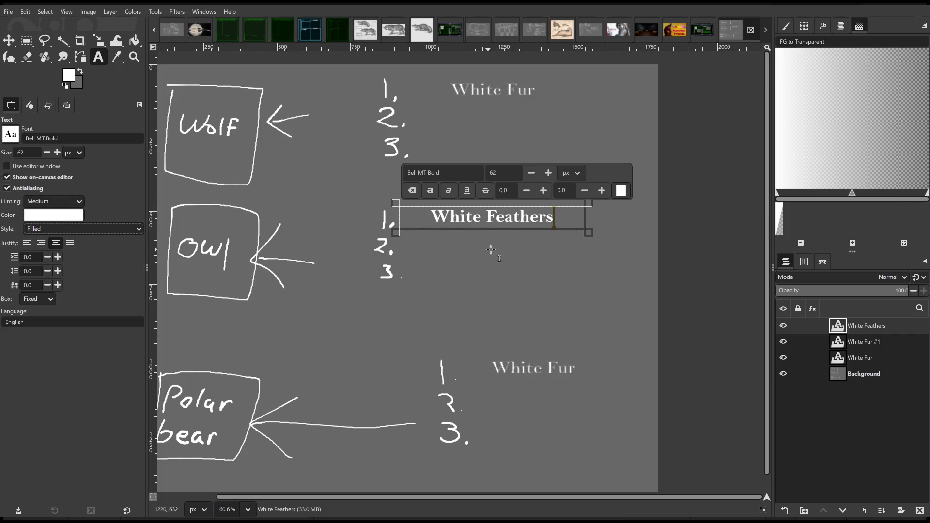
Change the lower and top White Fur labels from outlined to plain filled white text.
{"action": "left_click", "coordinate": [525, 358]}
{"action": "left_click_drag", "start_coordinate": [586, 370], "coordinate": [467, 368]}
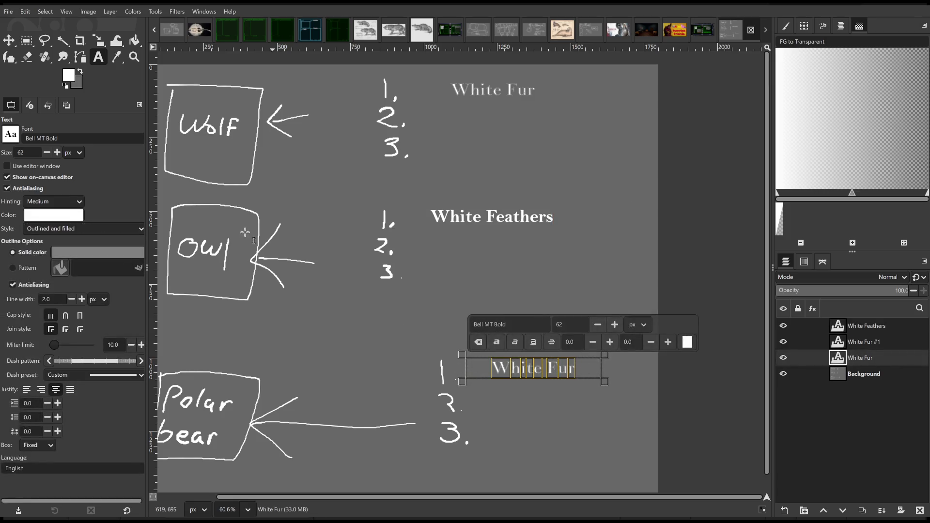
{"action": "scroll", "coordinate": [94, 227], "scroll_direction": "up", "scroll_amount": 2}
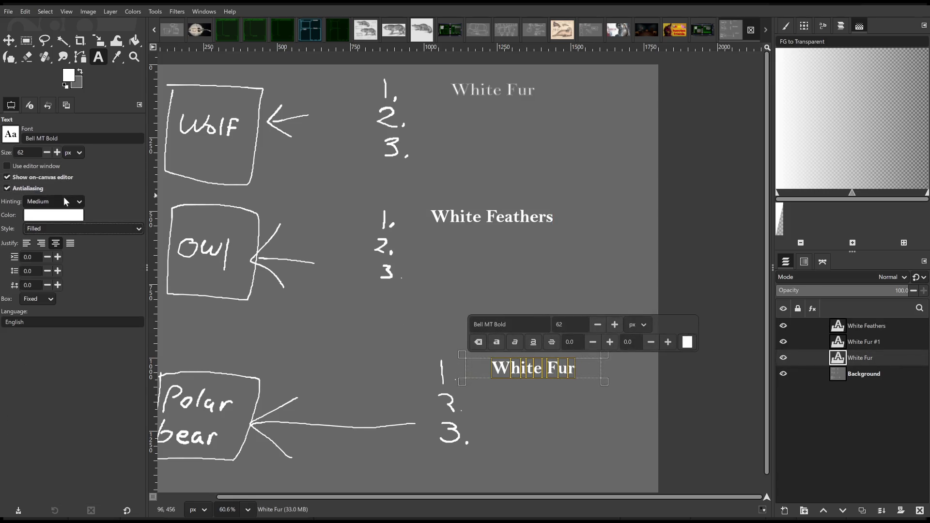
{"action": "left_click", "coordinate": [507, 100]}
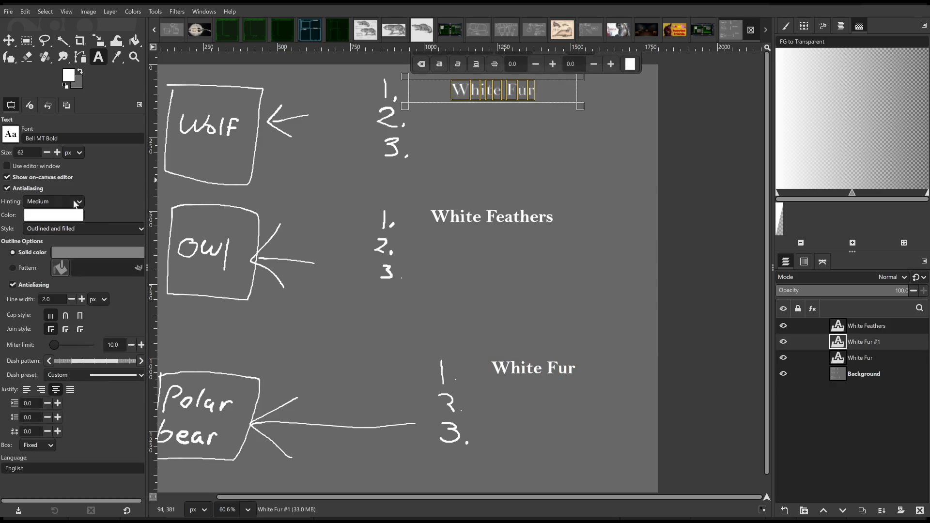
{"action": "scroll", "coordinate": [78, 230], "scroll_direction": "right", "scroll_amount": 1}
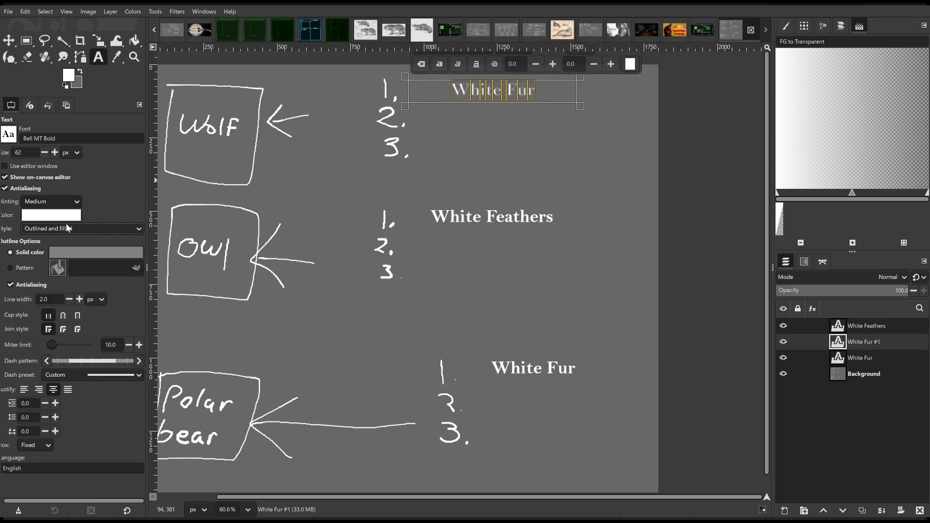
{"action": "scroll", "coordinate": [71, 229], "scroll_direction": "up", "scroll_amount": 2}
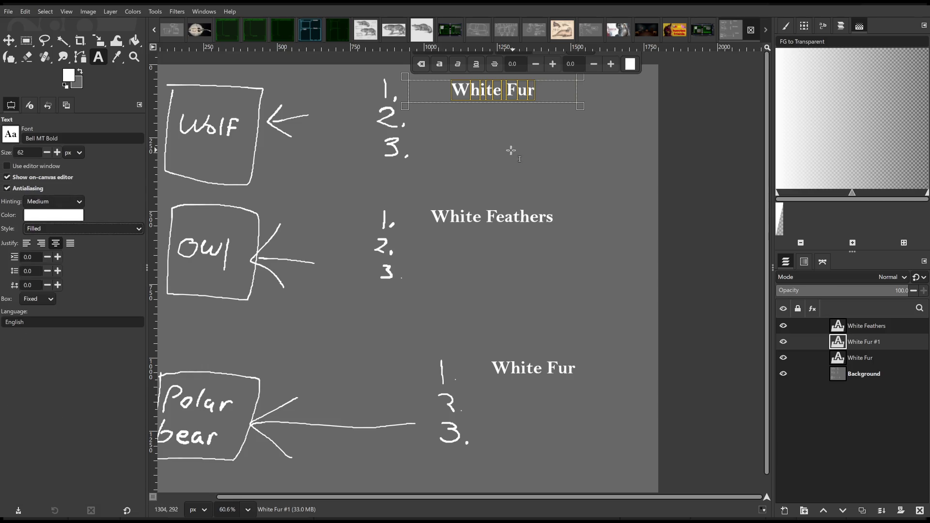
{"action": "left_click", "coordinate": [496, 153]}
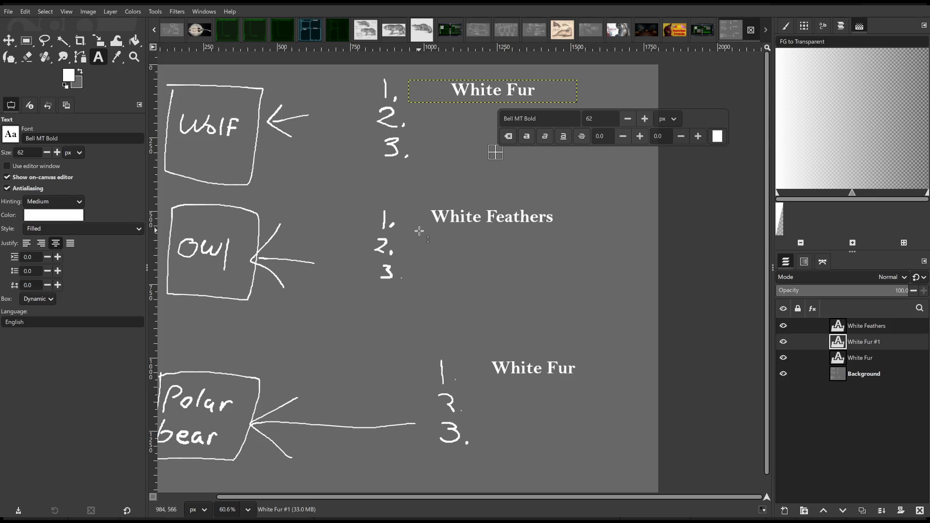
Add the 'While in flight, the flapping…' sentence beside Owl item 2 and enlarge its text box.
{"action": "left_click_drag", "start_coordinate": [418, 232], "coordinate": [603, 257]}
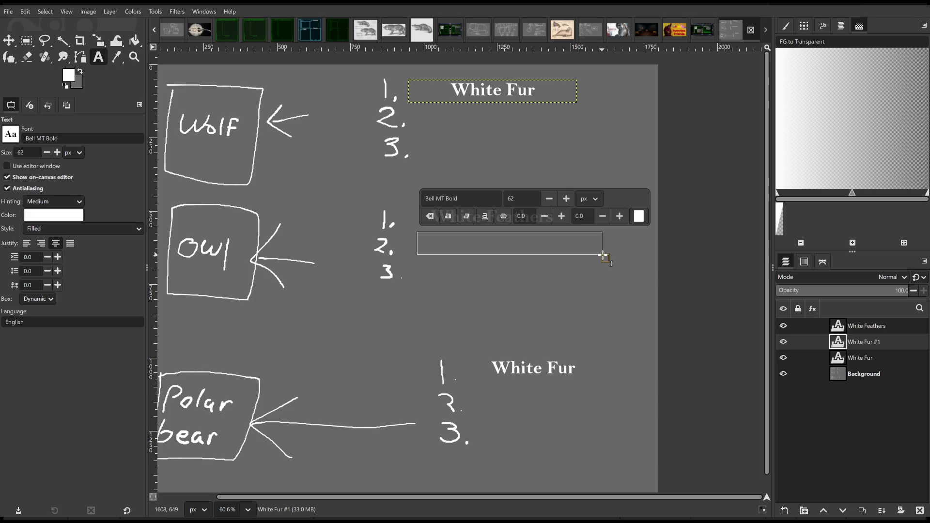
{"action": "type", "text": "Whlie"}
{"action": "key", "text": "BackSpace"}
{"action": "key", "text": "BackSpace"}
{"action": "key", "text": "BackSpace"}
{"action": "type", "text": "ile in "}
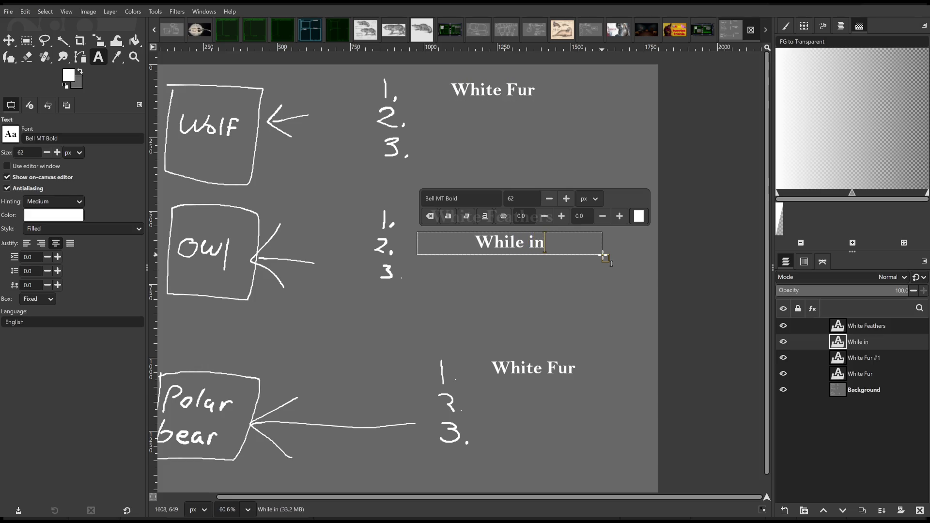
{"action": "type", "text": "flight, the flapping of t"}
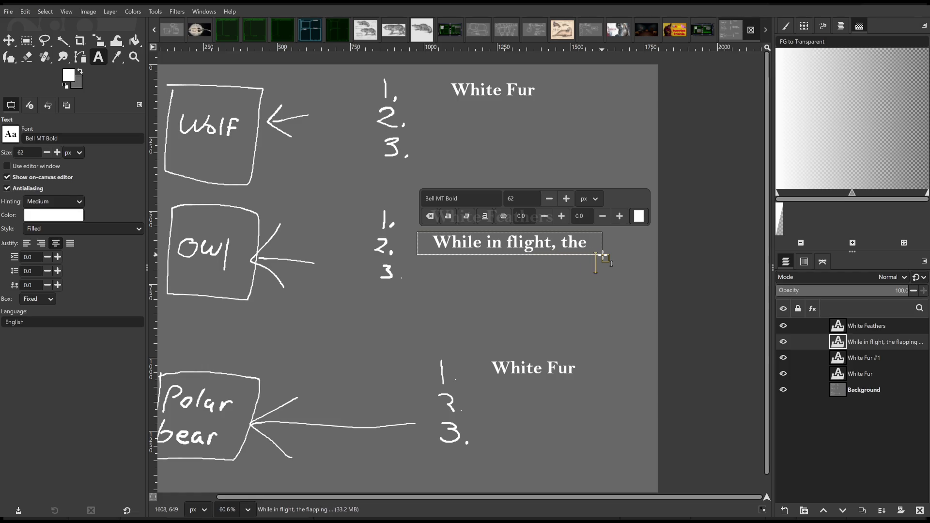
{"action": "type", "text": "he wing"}
{"action": "type", "text": "s of"}
{"action": "type", "text": "t"}
{"action": "type", "text": "h"}
{"action": "left_click_drag", "start_coordinate": [605, 257], "coordinate": [635, 348]}
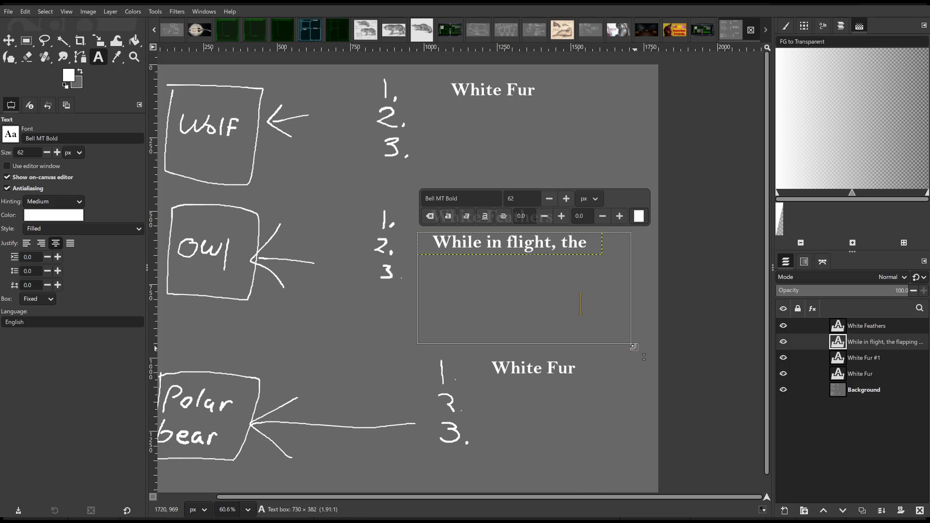
Reduce the whole owl flight sentence's font size to 40.
{"action": "key", "text": "ctrl+a"}
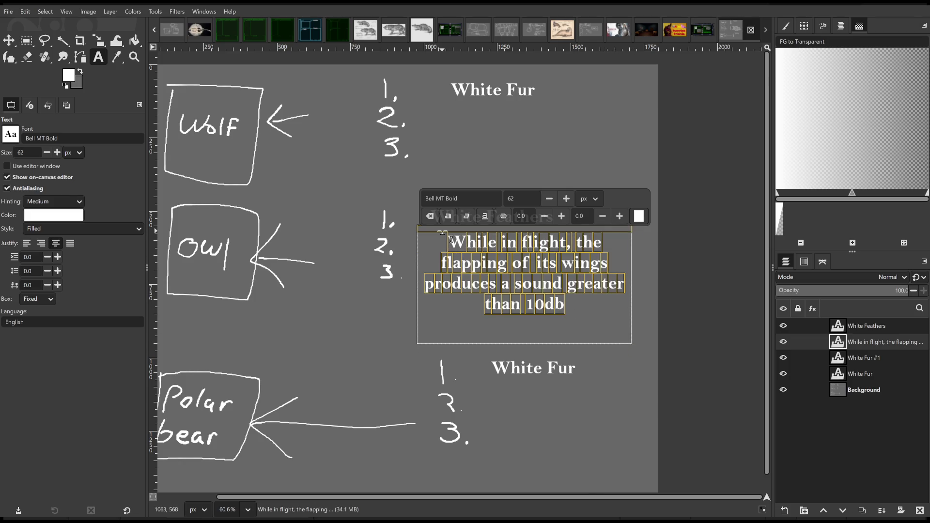
{"action": "left_click", "coordinate": [548, 199]}
{"action": "left_click", "coordinate": [549, 199]}
{"action": "left_click", "coordinate": [549, 199]}
{"action": "left_click", "coordinate": [548, 200]}
{"action": "left_click", "coordinate": [549, 200]}
{"action": "left_click", "coordinate": [549, 199]}
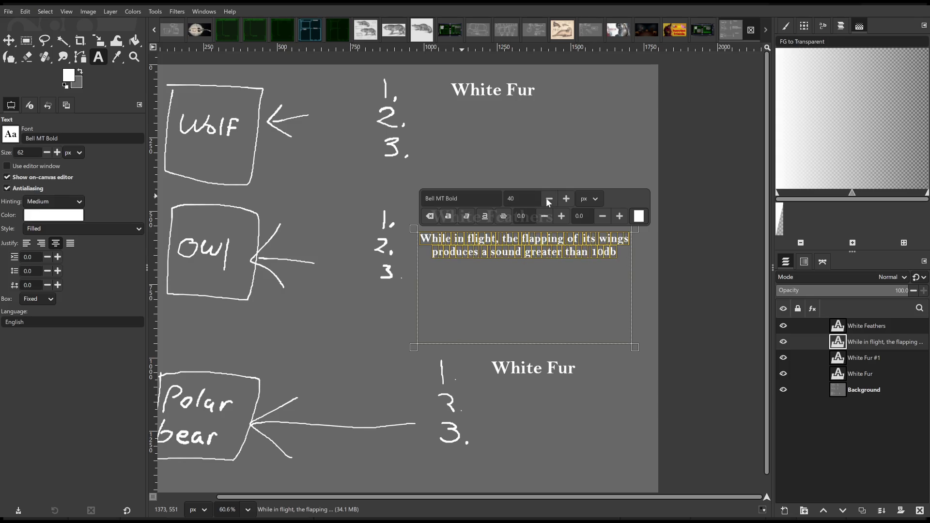
Resize the sentence's box to two lines just below White Feathers, undoing an unwanted shift.
{"action": "left_click_drag", "start_coordinate": [413, 228], "coordinate": [391, 198]}
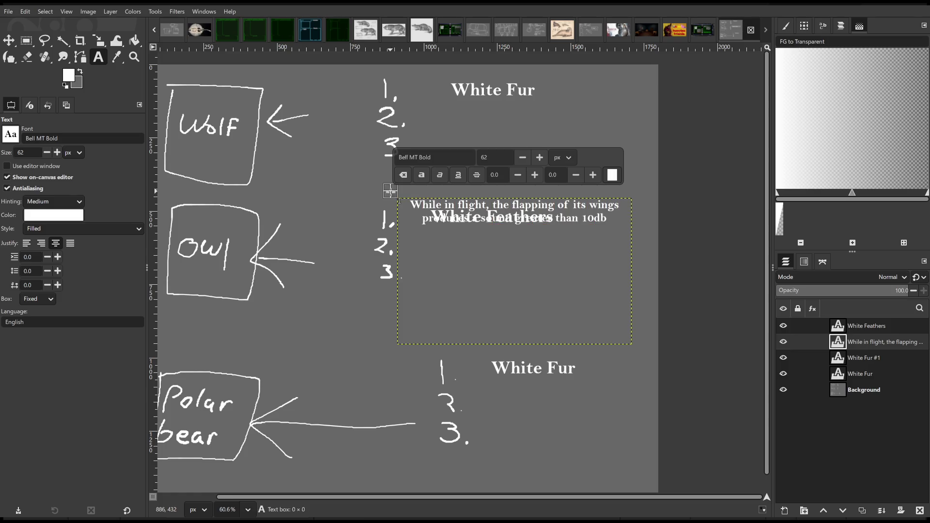
{"action": "key", "text": "ctrl+z"}
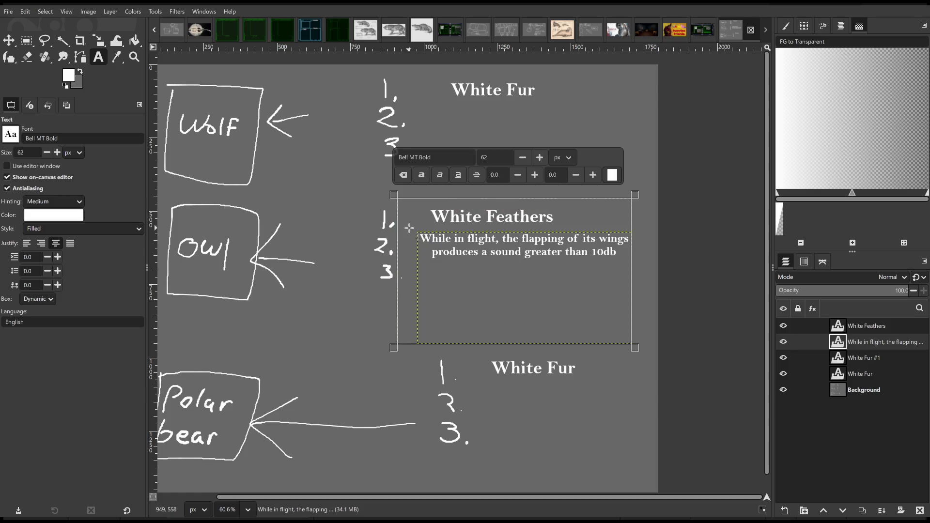
{"action": "left_click_drag", "start_coordinate": [395, 199], "coordinate": [384, 191]}
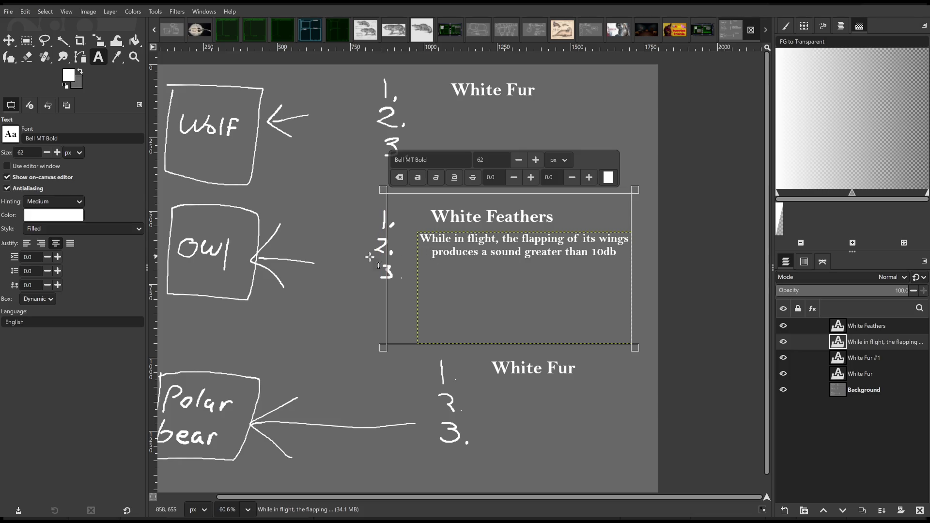
{"action": "left_click", "coordinate": [26, 40]}
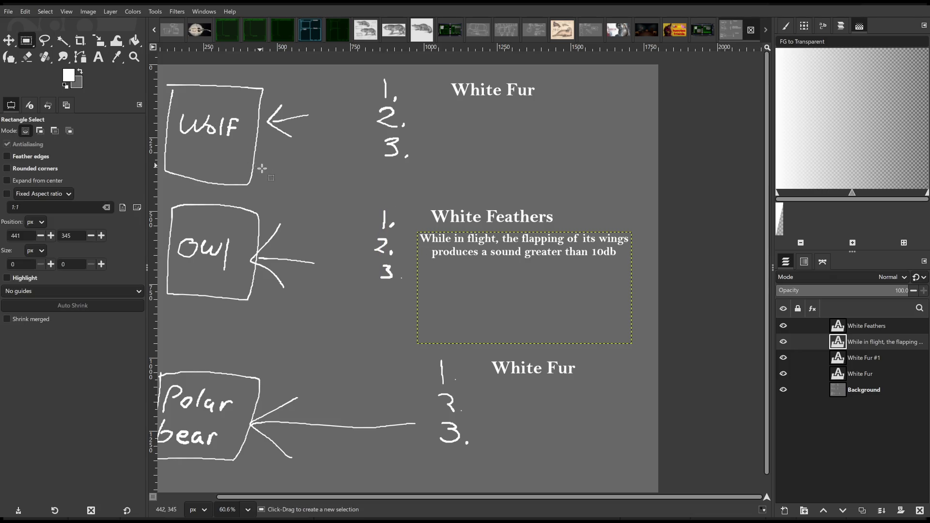
{"action": "left_click_drag", "start_coordinate": [633, 347], "coordinate": [575, 278]}
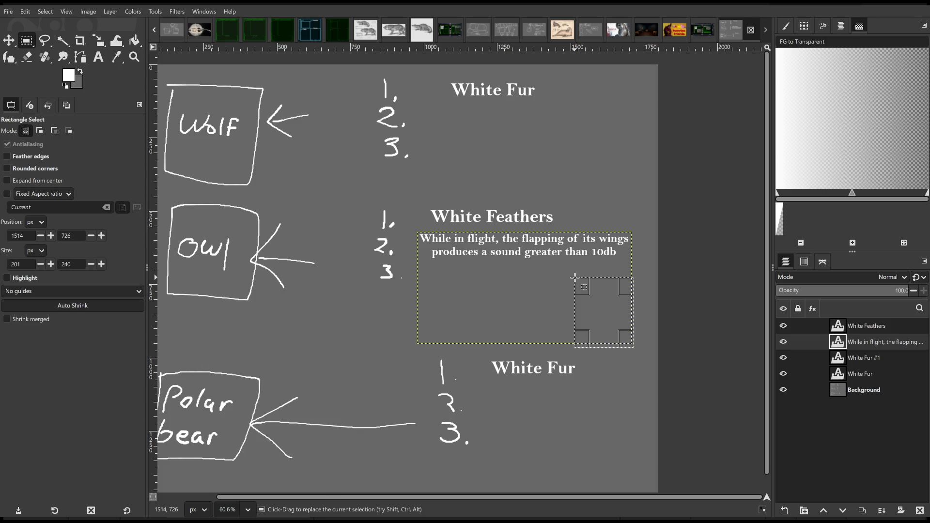
{"action": "left_click", "coordinate": [632, 391]}
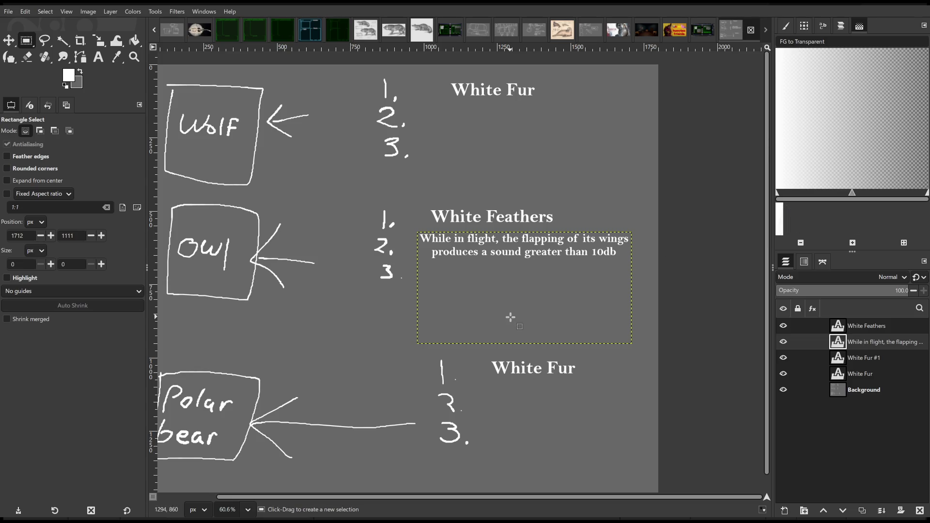
{"action": "left_click", "coordinate": [345, 309]}
Rectangle-select a wide strip under the owl sentence in Add mode, then switch to the Healing tool.
{"action": "left_click_drag", "start_coordinate": [411, 269], "coordinate": [633, 315]}
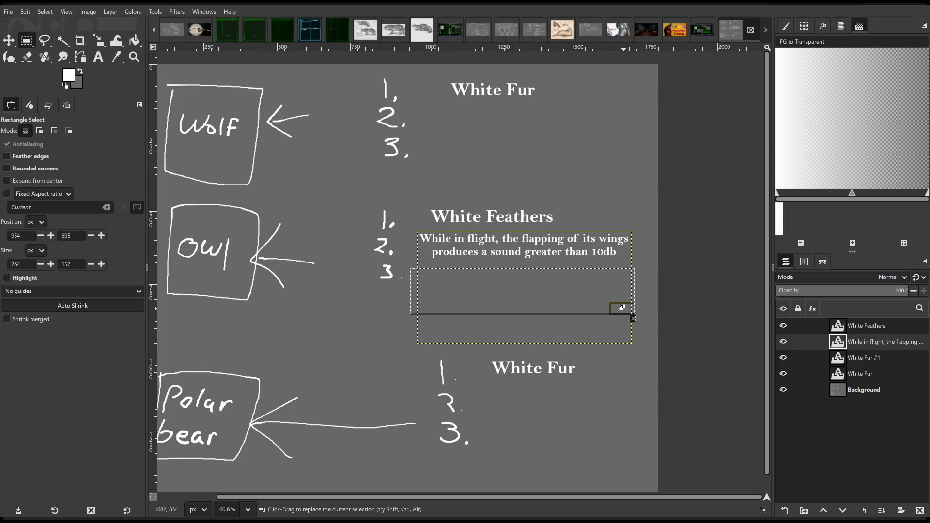
{"action": "key", "text": "shift"}
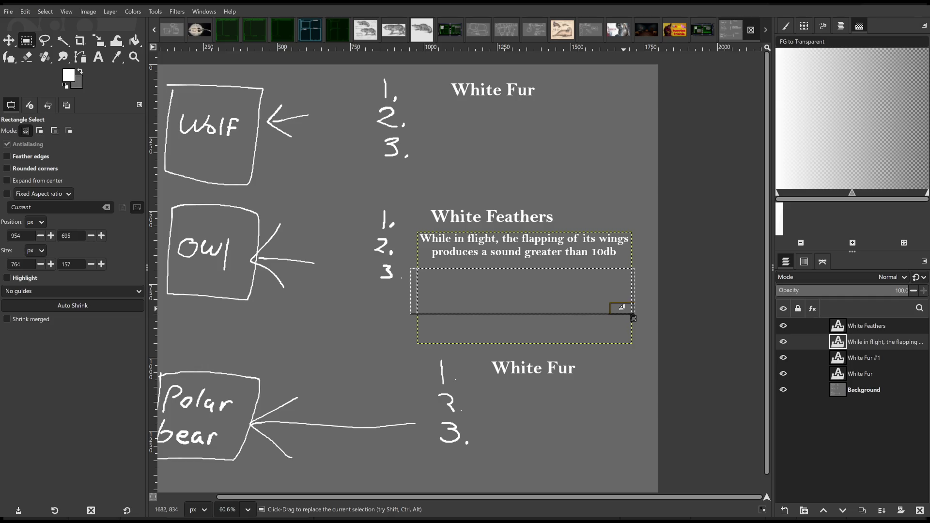
{"action": "key", "text": "shift"}
{"action": "key", "text": "shift"}
{"action": "key", "text": "h"}
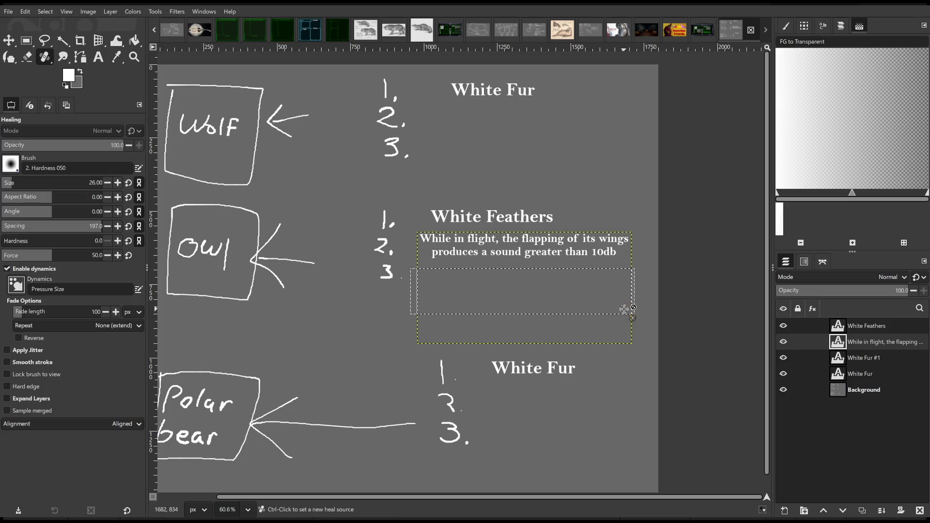
{"action": "left_click", "coordinate": [538, 375]}
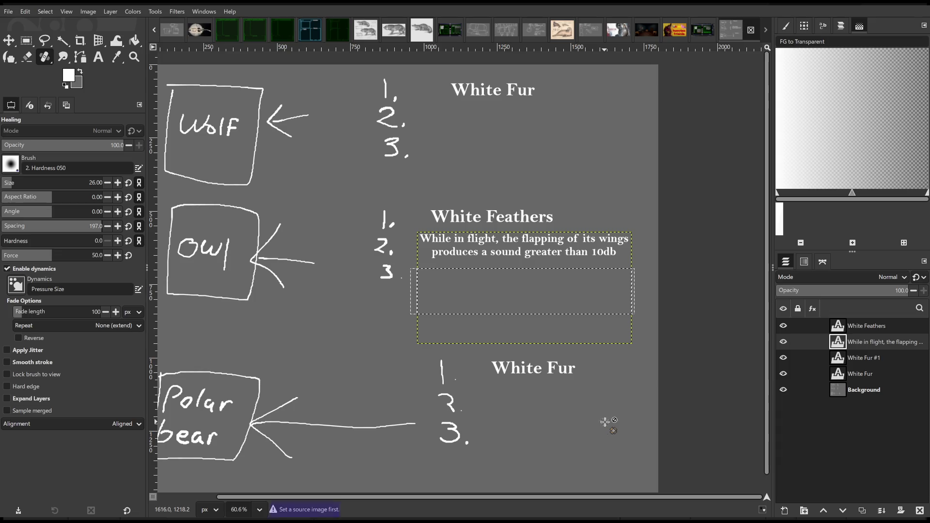
{"action": "left_click", "coordinate": [15, 39]}
{"action": "key", "text": "t"}
{"action": "left_click", "coordinate": [425, 285]}
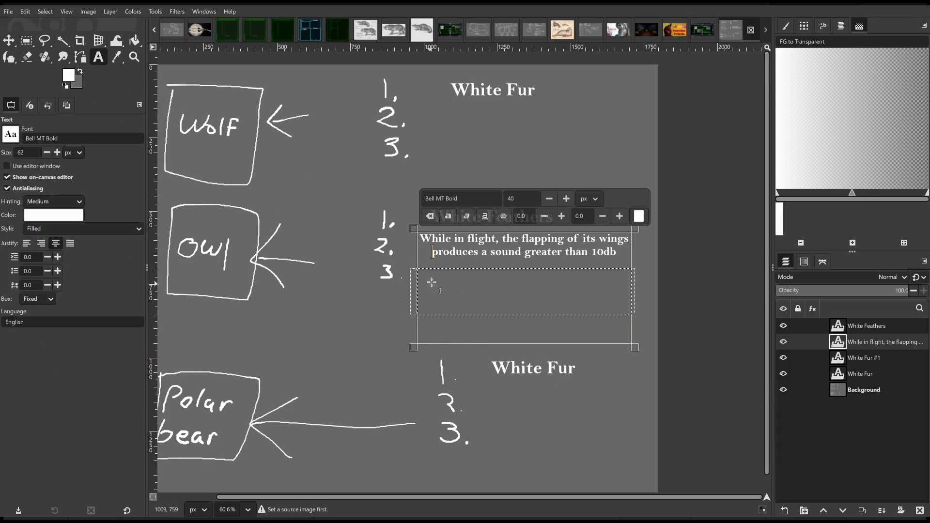
{"action": "left_click", "coordinate": [437, 333]}
{"action": "left_click", "coordinate": [378, 335]}
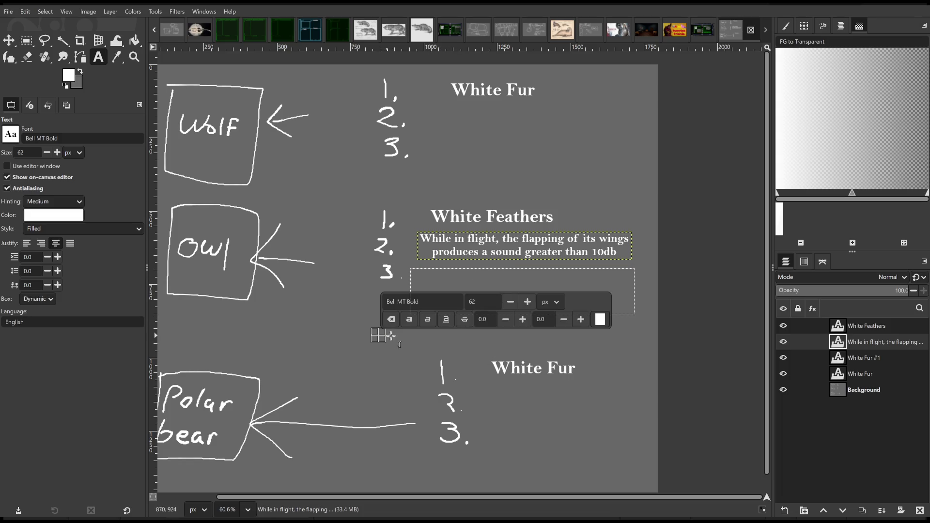
{"action": "left_click", "coordinate": [27, 40]}
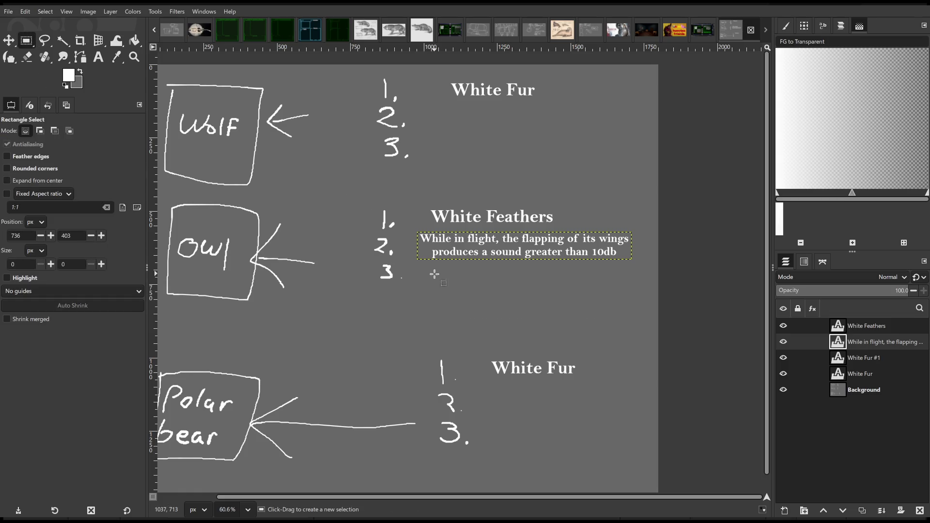
{"action": "left_click", "coordinate": [9, 41]}
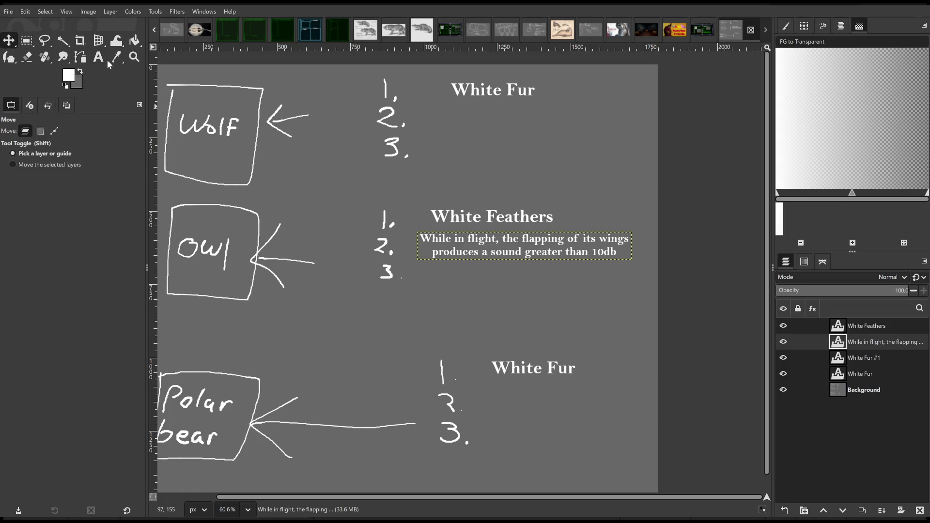
{"action": "key", "text": "shift+alt"}
{"action": "left_click", "coordinate": [98, 56]}
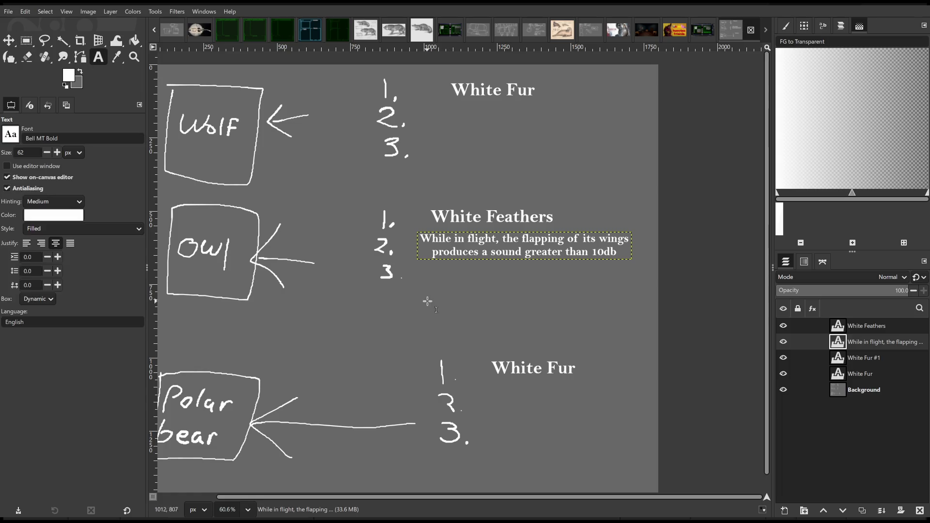
{"action": "left_click_drag", "start_coordinate": [420, 267], "coordinate": [659, 321]}
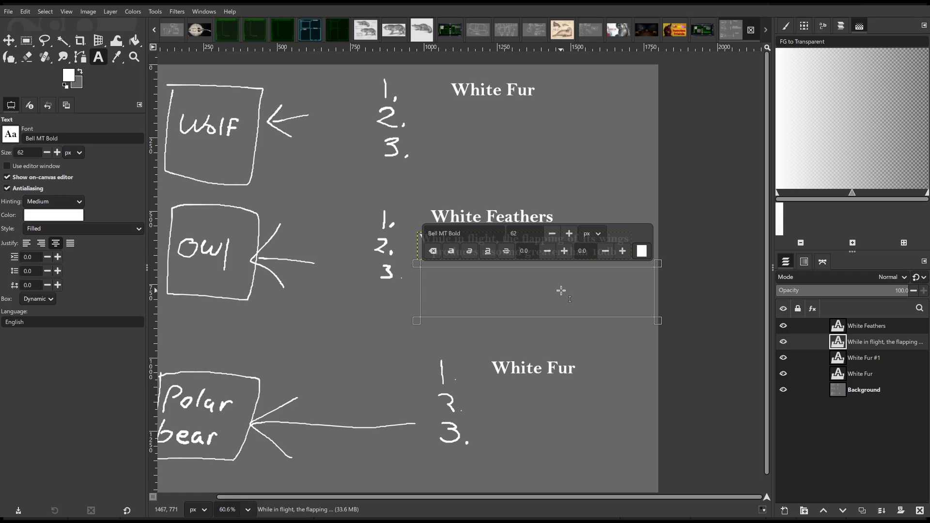
{"action": "type", "text": "When"}
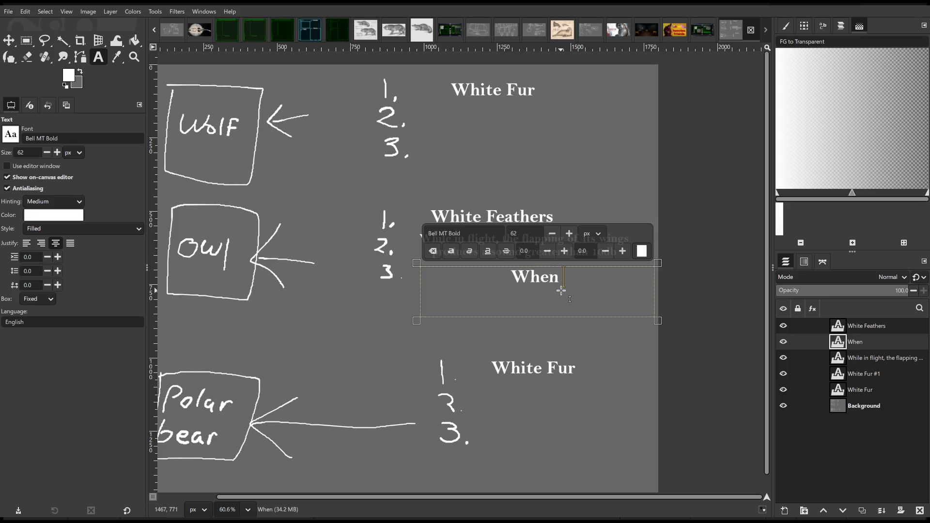
{"action": "type", "text": " its nest is a"}
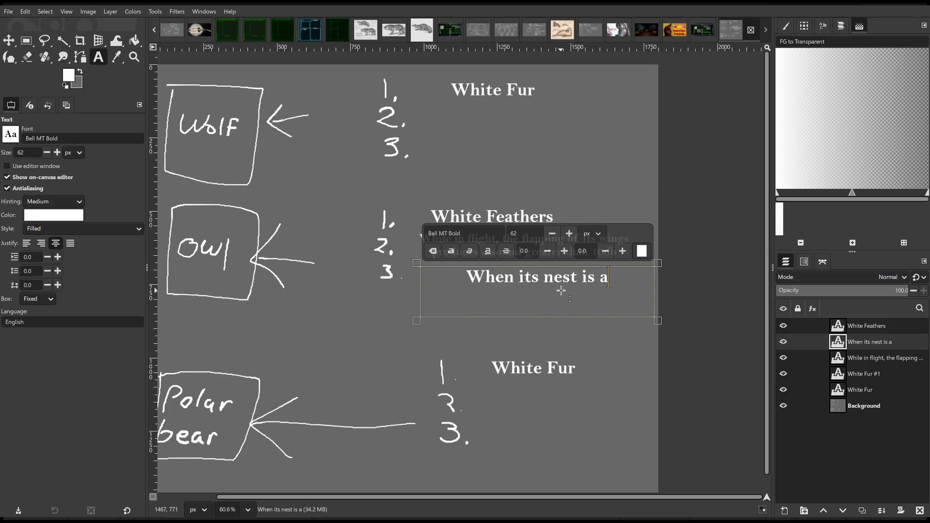
{"action": "type", "text": "ppraic"}
Type the nest-defence sentence, fixing typos in 'approached' and 'aberration'.
{"action": "key", "text": "BackSpace"}
{"action": "key", "text": "BackSpace"}
{"action": "key", "text": "BackSpace"}
{"action": "type", "text": "ia"}
{"action": "key", "text": "BackSpace"}
{"action": "key", "text": "BackSpace"}
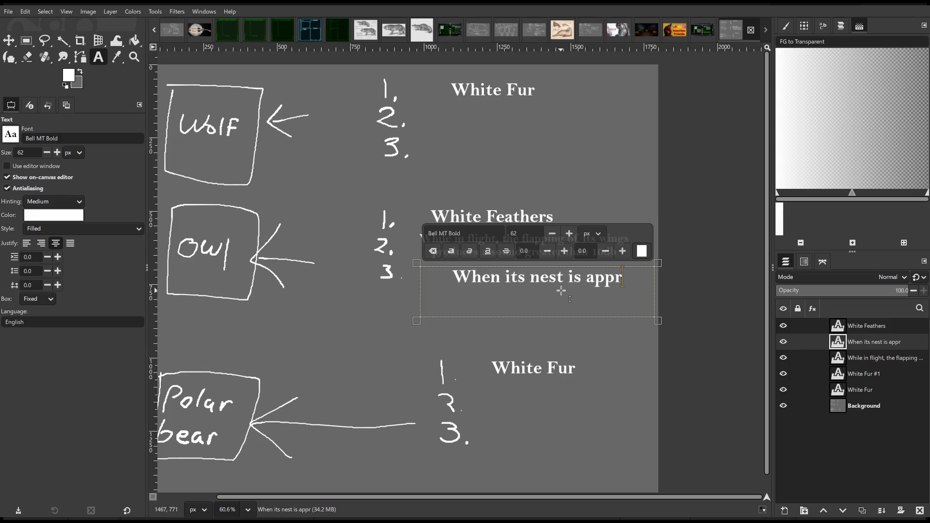
{"action": "type", "text": "oached,"}
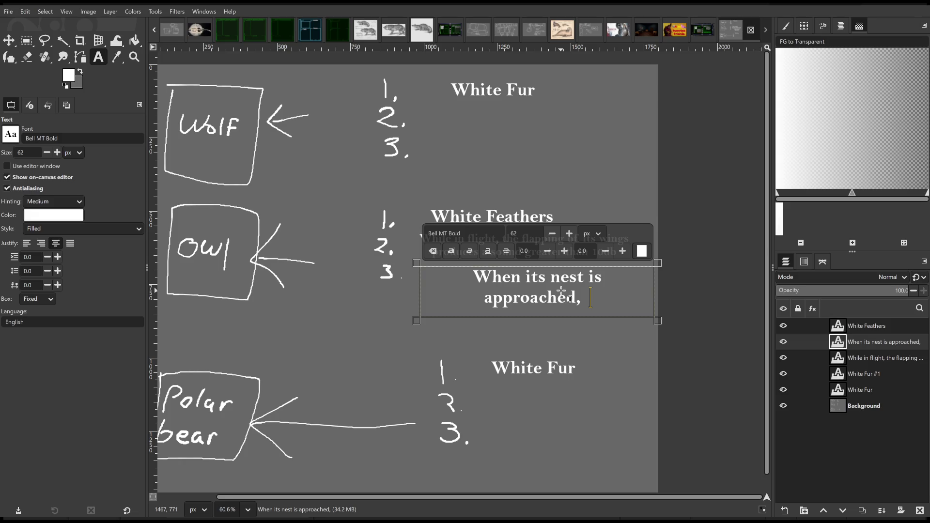
{"action": "type", "text": "the "}
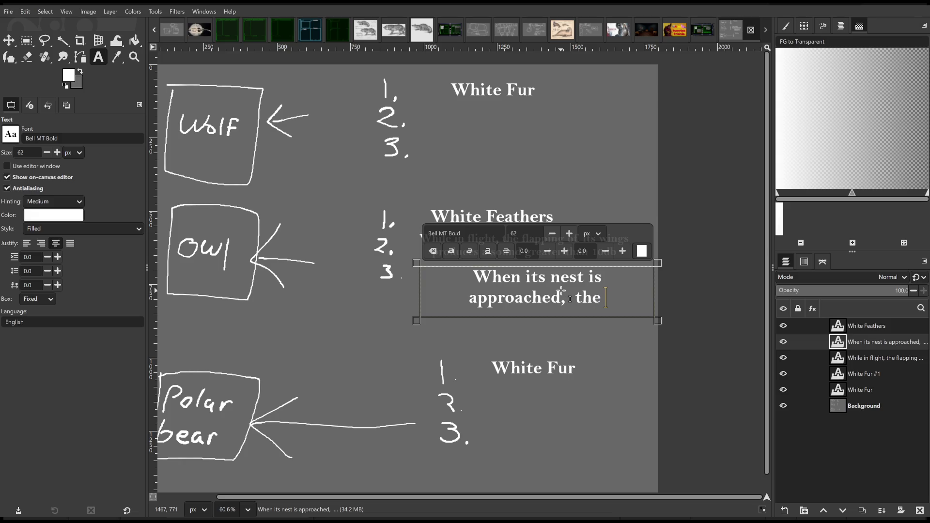
{"action": "type", "text": "abera"}
{"action": "key", "text": "BackSpace"}
{"action": "type", "text": "ration will take a defensive posture"}
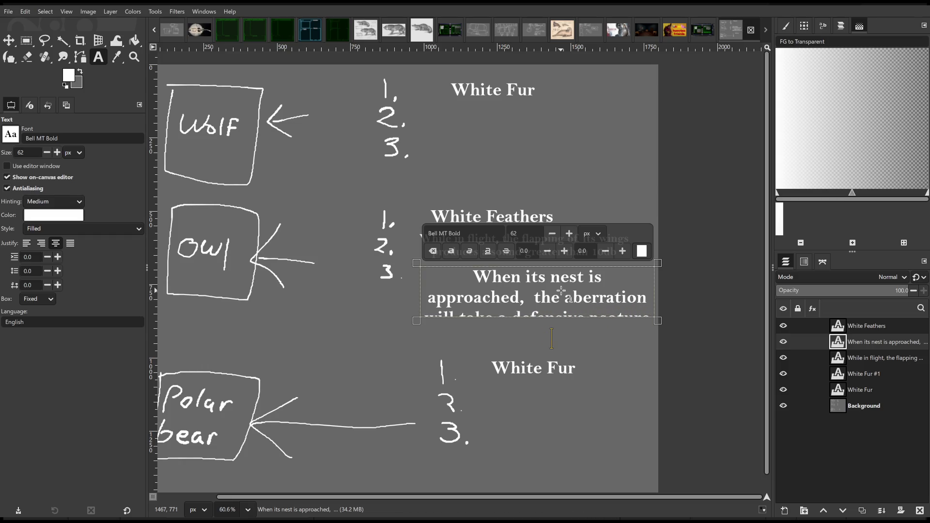
Shrink the sentence's font size, correct 'psoture' to 'posture', and finish editing.
{"action": "left_click", "coordinate": [549, 233]}
{"action": "left_click", "coordinate": [549, 233]}
{"action": "left_click", "coordinate": [548, 233]}
{"action": "left_click", "coordinate": [549, 233]}
{"action": "left_click", "coordinate": [549, 233]}
{"action": "left_click", "coordinate": [549, 233]}
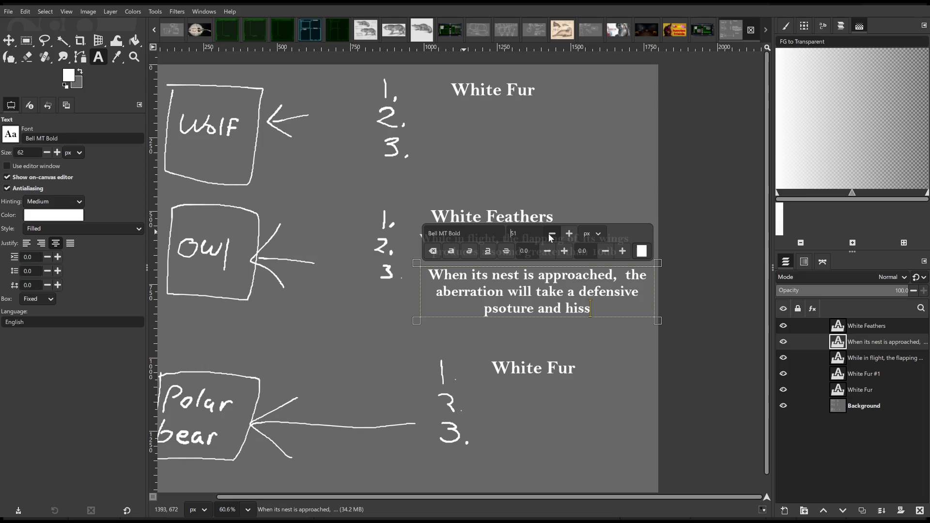
{"action": "left_click_drag", "start_coordinate": [493, 308], "coordinate": [507, 307]}
{"action": "type", "text": "os"}
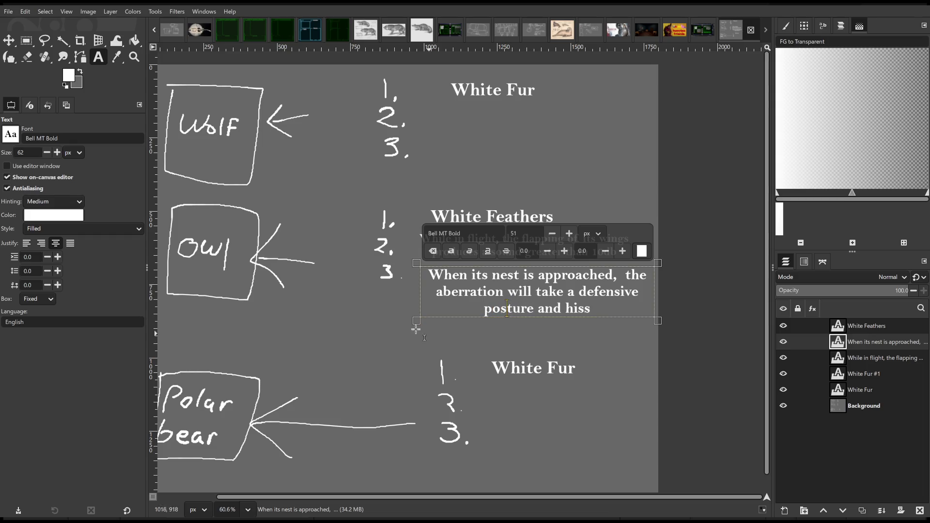
{"action": "left_click", "coordinate": [26, 40]}
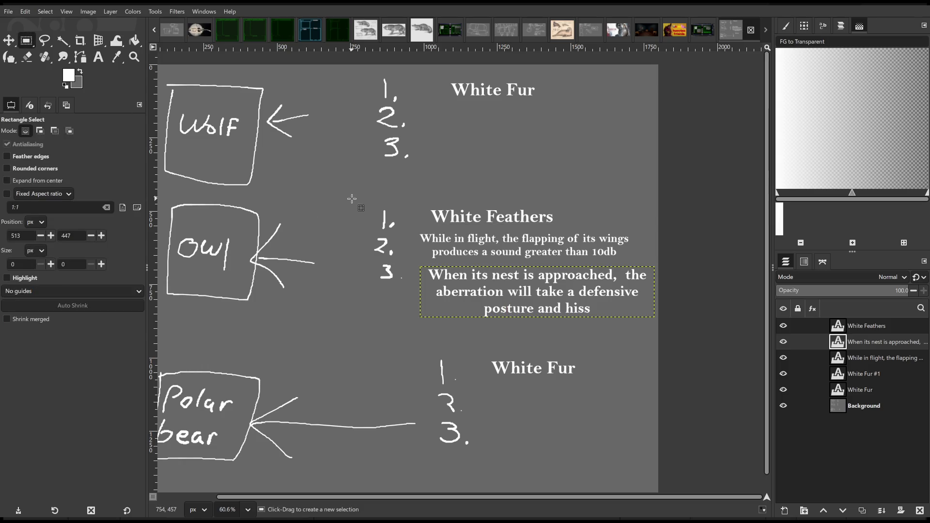
{"action": "scroll", "coordinate": [439, 166], "scroll_direction": "left", "scroll_amount": 3}
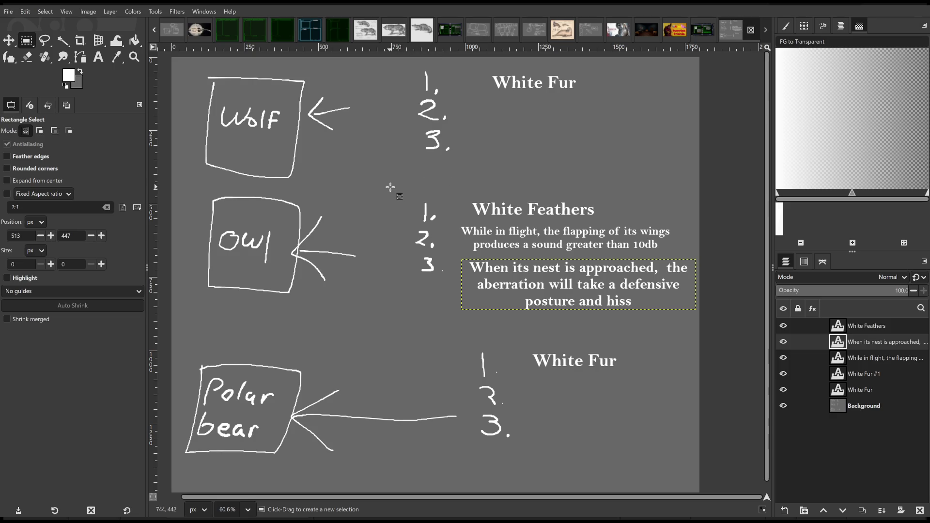
{"action": "scroll", "coordinate": [394, 211], "scroll_direction": "right", "scroll_amount": 5}
{"action": "scroll", "coordinate": [328, 220], "scroll_direction": "up", "scroll_amount": 4}
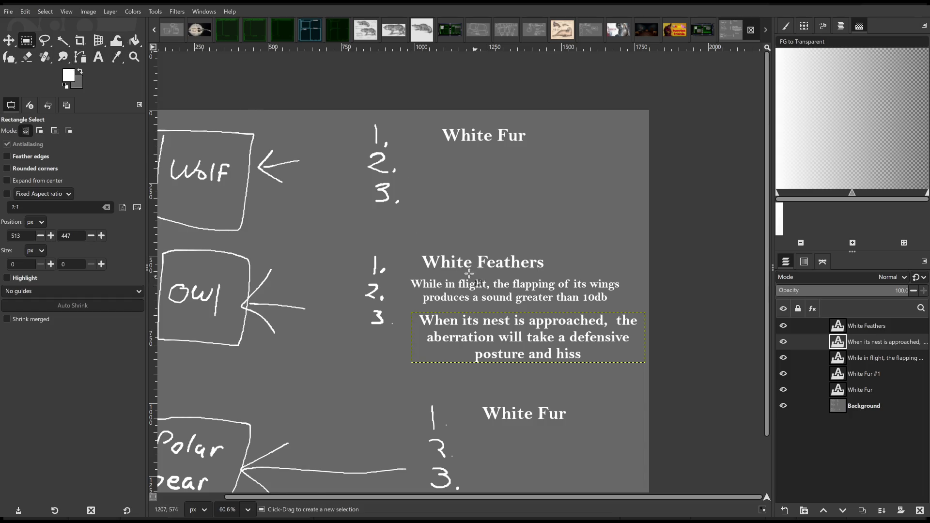
{"action": "scroll", "coordinate": [473, 278], "scroll_direction": "left", "scroll_amount": 6}
{"action": "scroll", "coordinate": [436, 255], "scroll_direction": "up", "scroll_amount": 1}
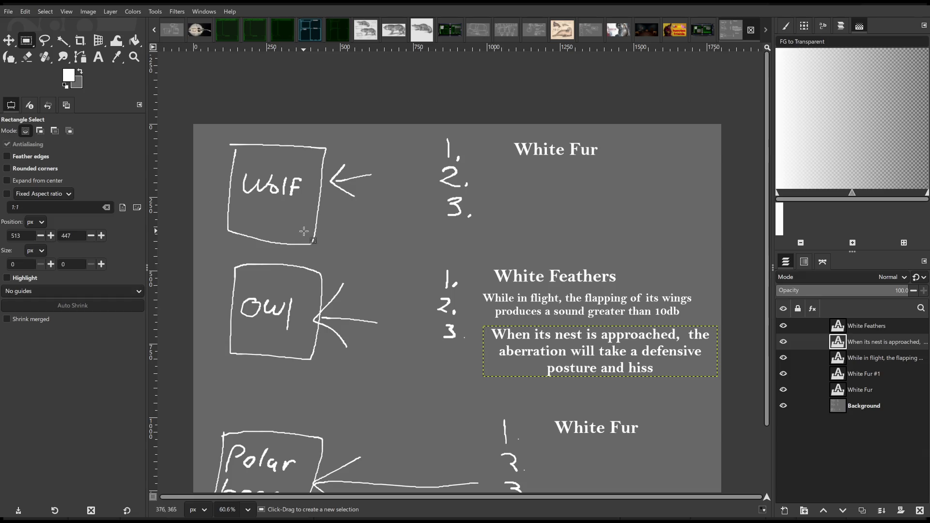
{"action": "scroll", "coordinate": [378, 245], "scroll_direction": "down", "scroll_amount": 3}
{"action": "scroll", "coordinate": [349, 218], "scroll_direction": "right", "scroll_amount": 4}
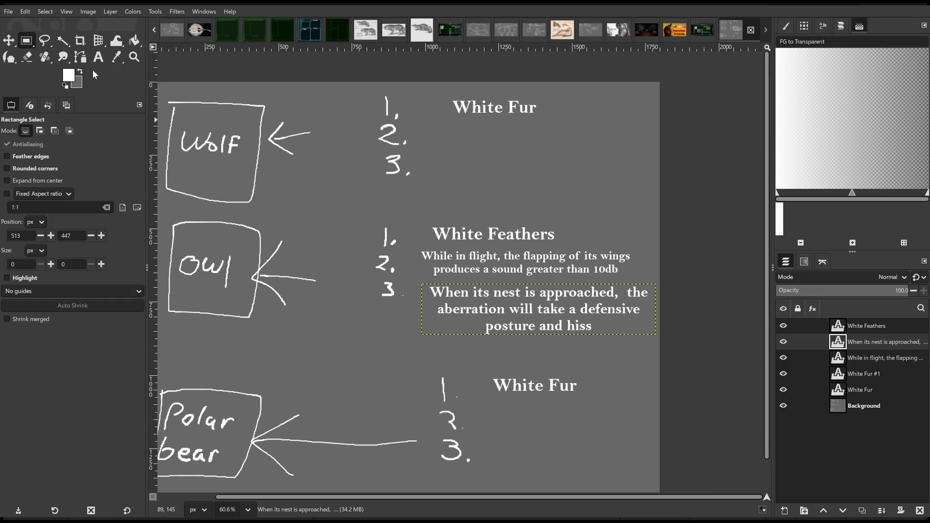
{"action": "scroll", "coordinate": [269, 163], "scroll_direction": "up", "scroll_amount": 2}
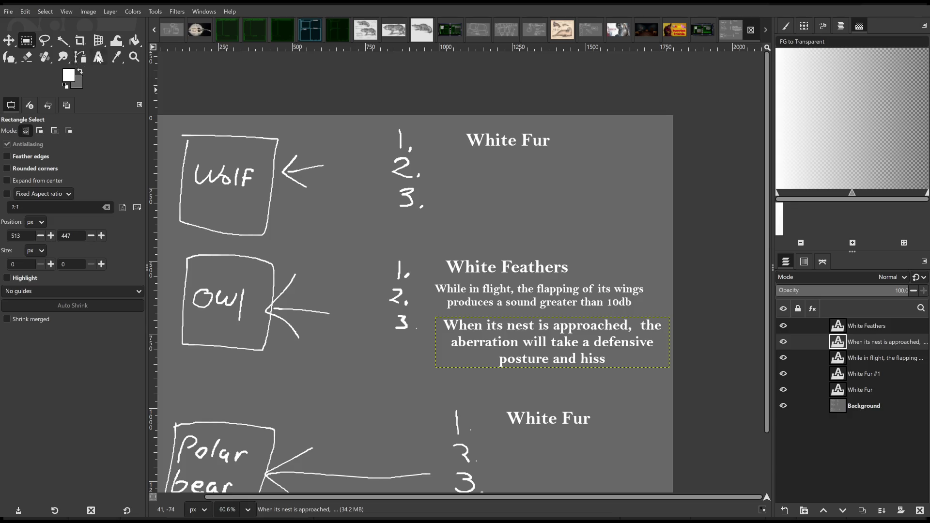
Select the Text tool and start a new text box near the owl sentences.
{"action": "left_click", "coordinate": [98, 57]}
{"action": "scroll", "coordinate": [345, 191], "scroll_direction": "up", "scroll_amount": 2}
{"action": "left_click_drag", "start_coordinate": [345, 192], "coordinate": [366, 202]}
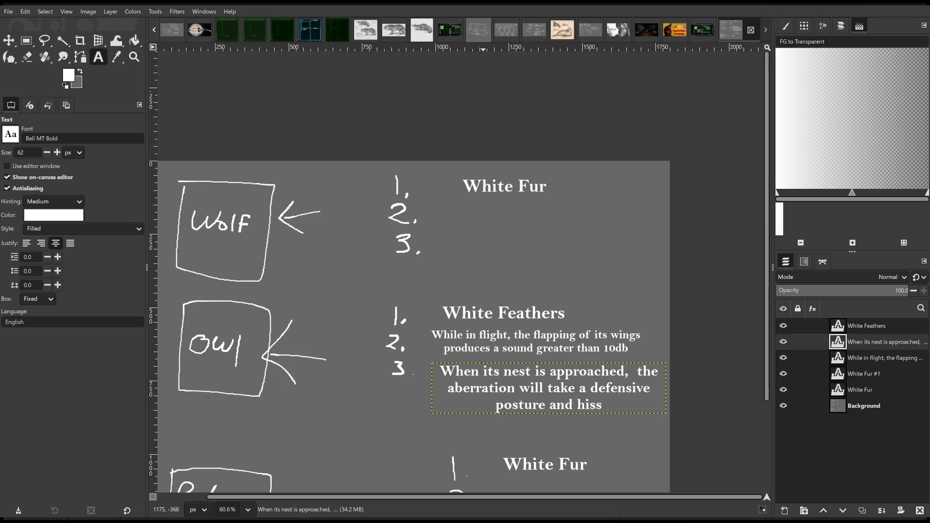
{"action": "left_click", "coordinate": [638, 358]}
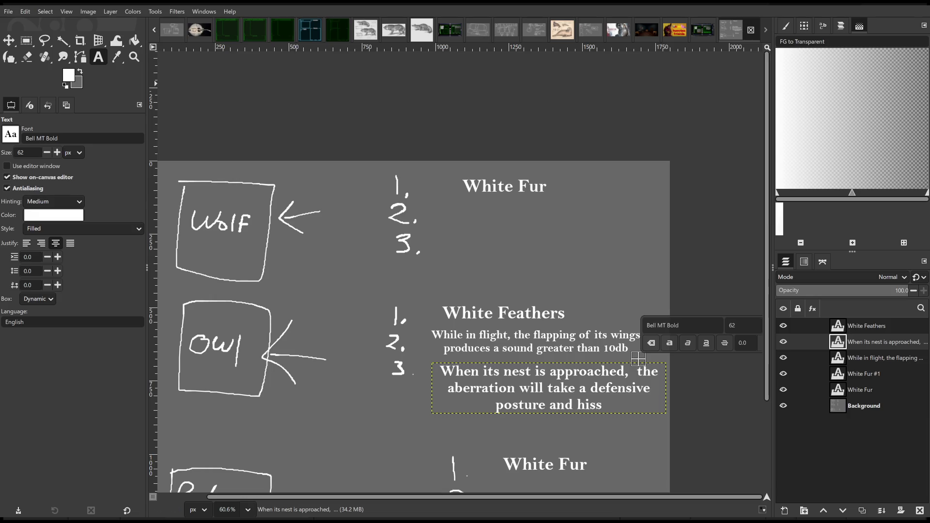
Make the Background layer active and settle on the Ink tool for freehand painting.
{"action": "left_click", "coordinate": [10, 57]}
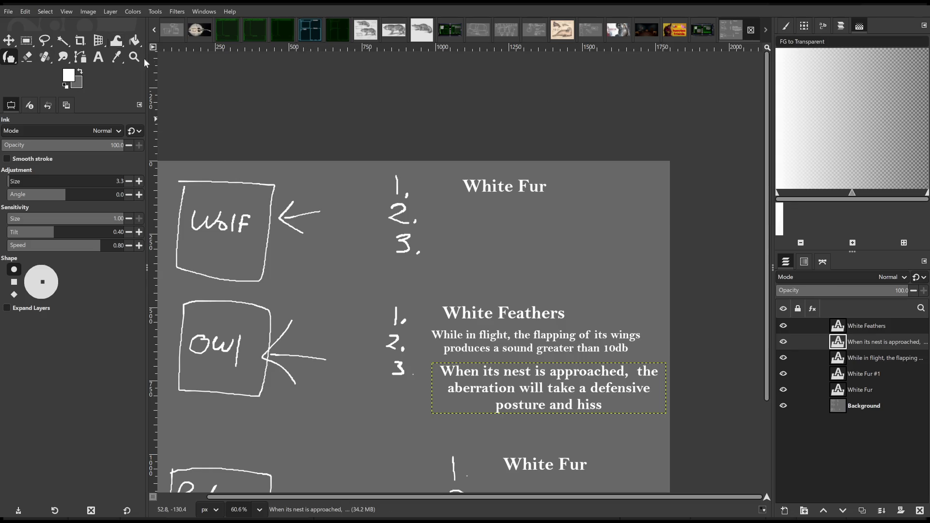
{"action": "left_click", "coordinate": [45, 40]}
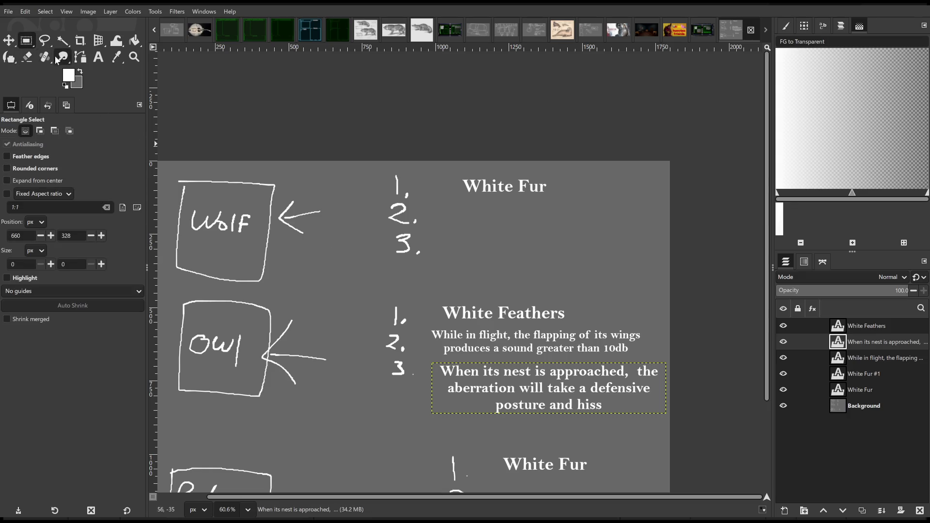
{"action": "left_click", "coordinate": [10, 57]}
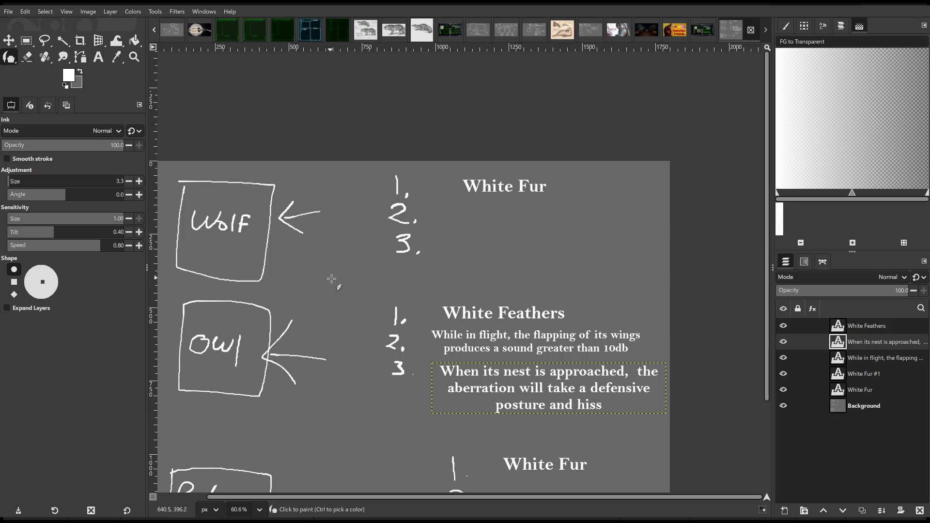
{"action": "key", "text": "m"}
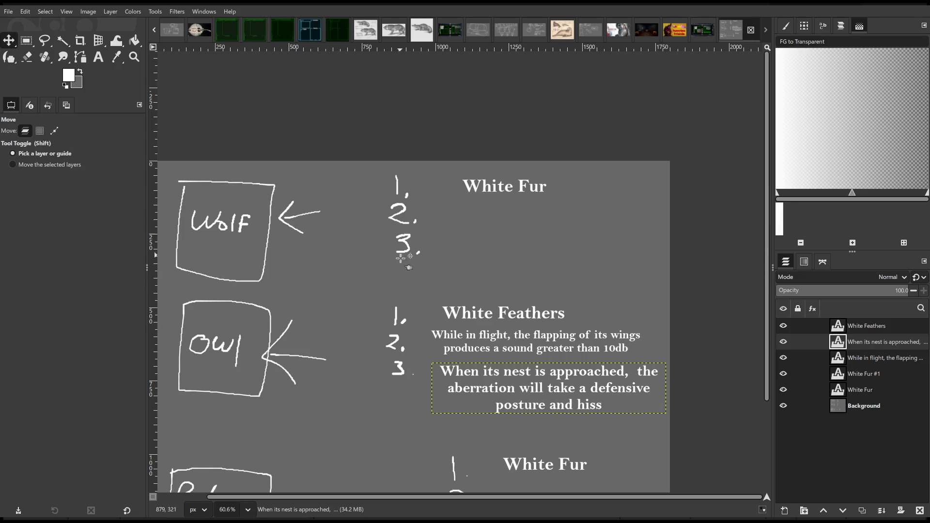
{"action": "scroll", "coordinate": [396, 266], "scroll_direction": "down", "scroll_amount": 3}
{"action": "left_click", "coordinate": [858, 401]}
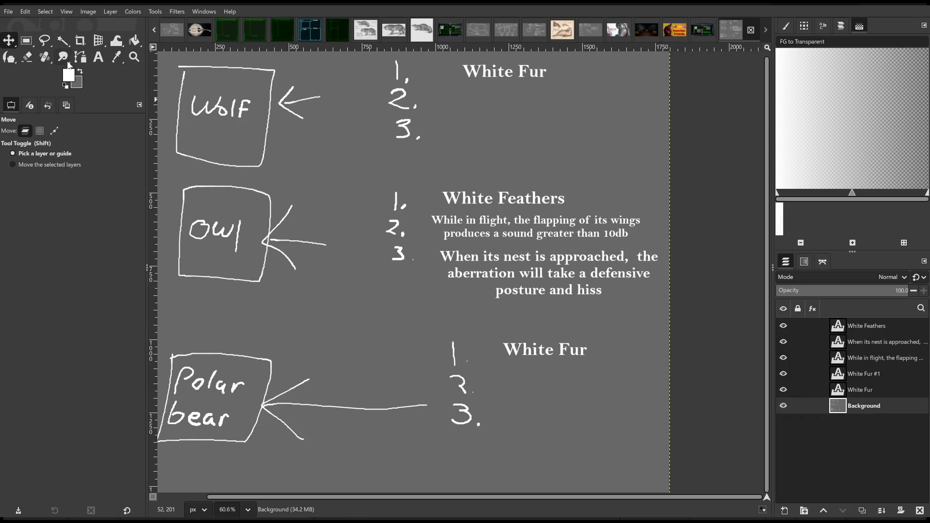
{"action": "left_click", "coordinate": [10, 58]}
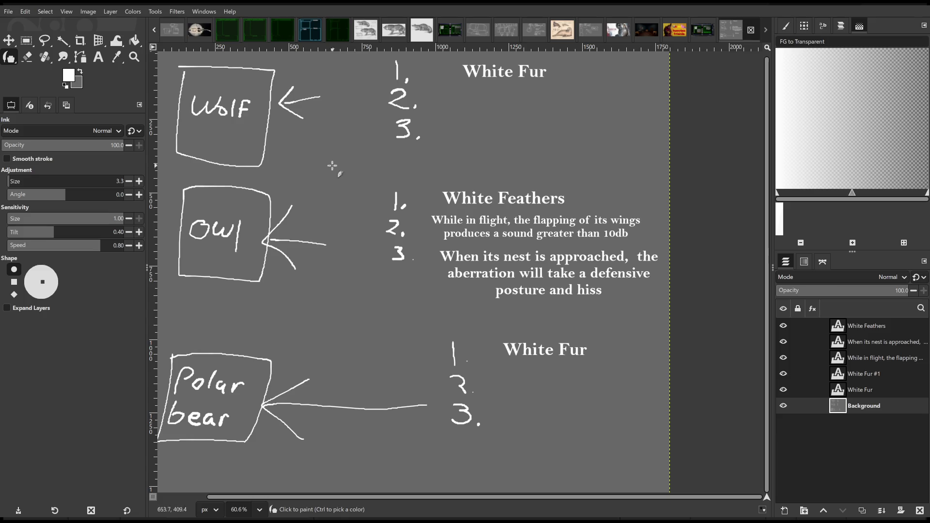
Ink a mouse body with an ear below the Wolf box, undoing a stray stroke, and add its tail.
{"action": "key", "text": "shift+j"}
{"action": "left_click_drag", "start_coordinate": [332, 233], "coordinate": [416, 232]}
{"action": "mouse_move", "coordinate": [352, 234]}
{"action": "left_mouse_down"}
{"action": "mouse_move", "coordinate": [418, 234]}
{"action": "mouse_move", "coordinate": [369, 201]}
{"action": "mouse_move", "coordinate": [364, 213]}
{"action": "left_mouse_up"}
{"action": "key", "text": "ctrl+z"}
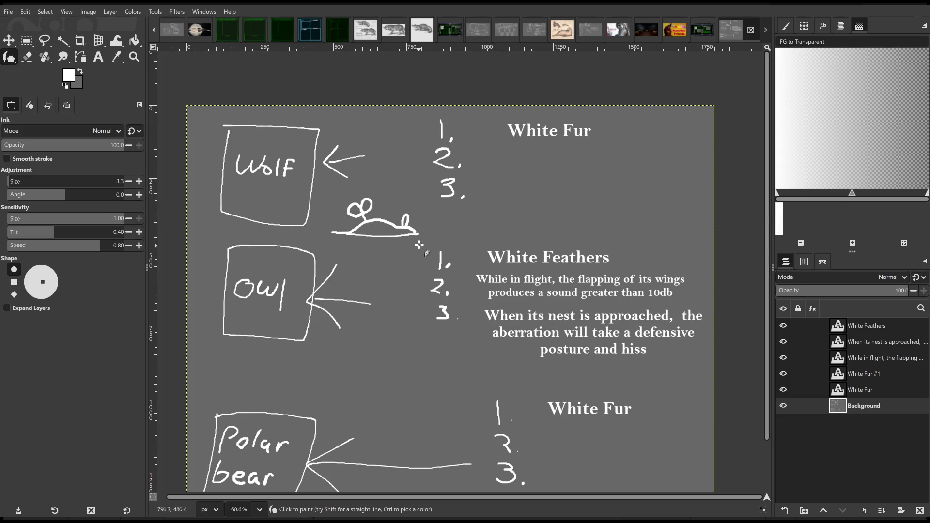
{"action": "left_click_drag", "start_coordinate": [426, 228], "coordinate": [609, 238]}
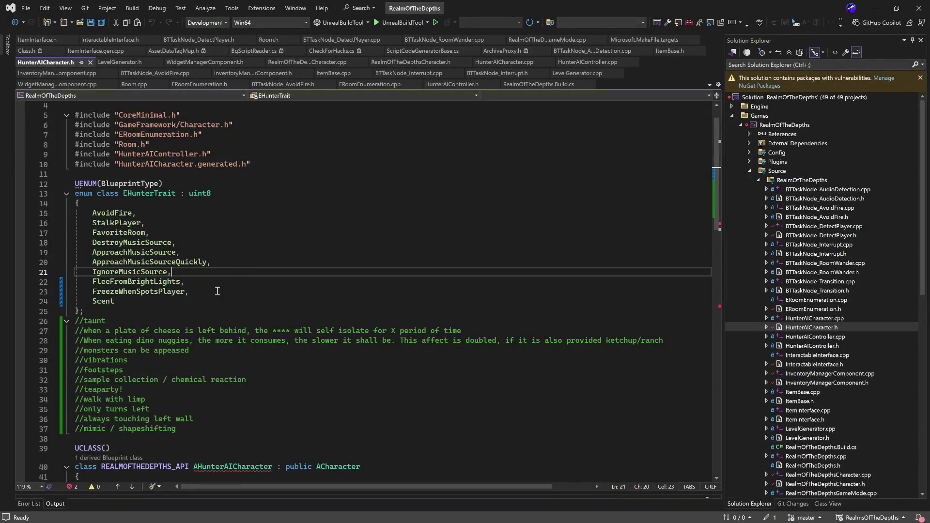
Select entries of the EHunterTrait enum in Visual Studio's HunterAICharacter.h.
{"action": "left_click_drag", "start_coordinate": [114, 301], "coordinate": [76, 213]}
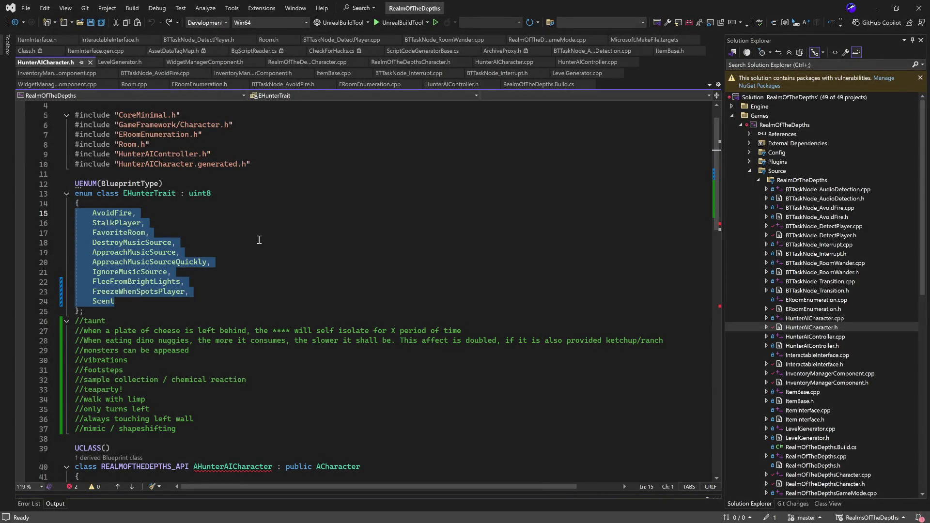
Select the AvoidFire–FreezeWhenSpotsPlayer traits, review BTTaskNode_AudioDetection.cpp, then minimize Visual Studio.
{"action": "left_click", "coordinate": [142, 294]}
{"action": "left_click_drag", "start_coordinate": [190, 292], "coordinate": [54, 218]}
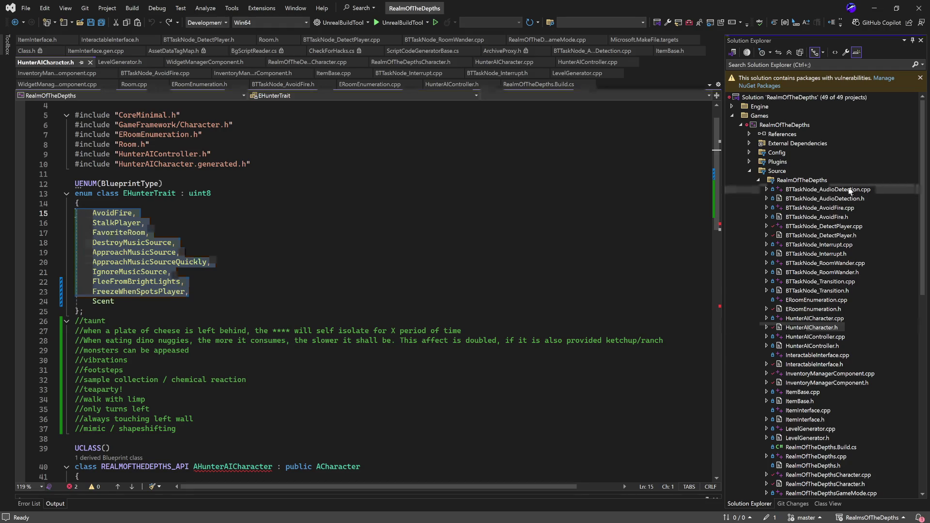
{"action": "double_click", "coordinate": [829, 189]}
{"action": "scroll", "coordinate": [492, 324], "scroll_direction": "up", "scroll_amount": 7}
{"action": "scroll", "coordinate": [492, 325], "scroll_direction": "up", "scroll_amount": 6}
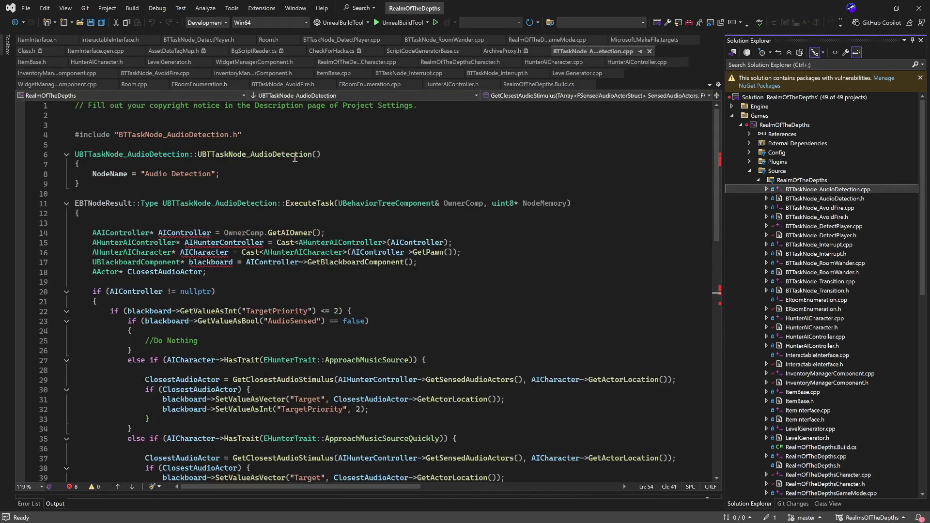
{"action": "scroll", "coordinate": [337, 262], "scroll_direction": "down", "scroll_amount": 8}
{"action": "scroll", "coordinate": [337, 262], "scroll_direction": "up", "scroll_amount": 5}
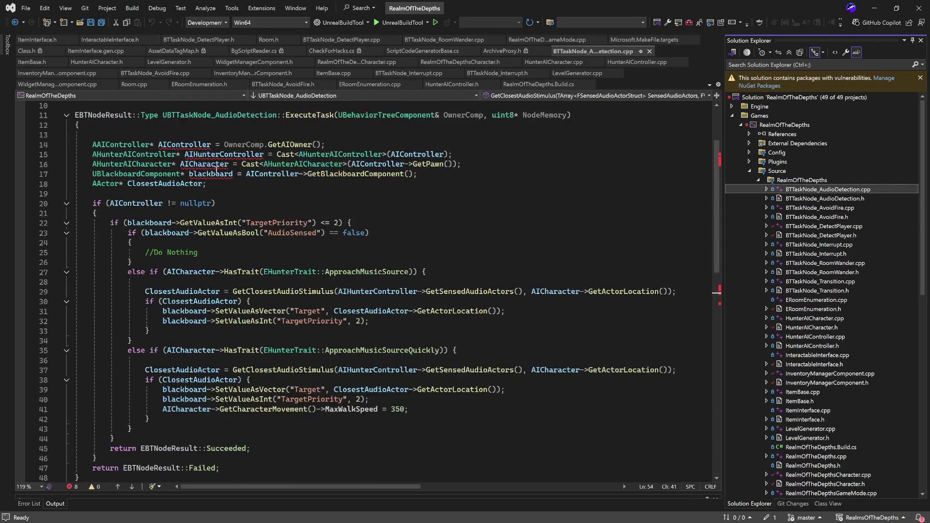
{"action": "scroll", "coordinate": [337, 263], "scroll_direction": "down", "scroll_amount": 6}
{"action": "scroll", "coordinate": [336, 262], "scroll_direction": "down", "scroll_amount": 5}
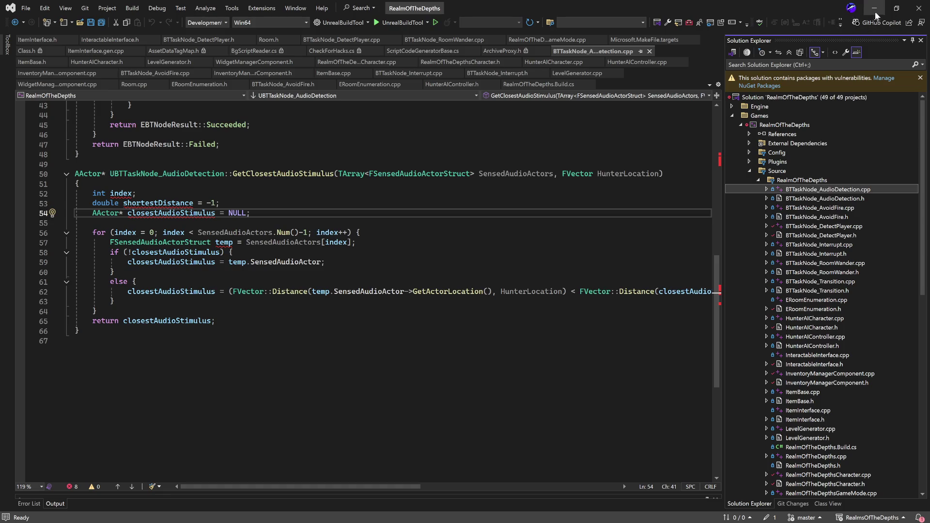
{"action": "left_click", "coordinate": [875, 9]}
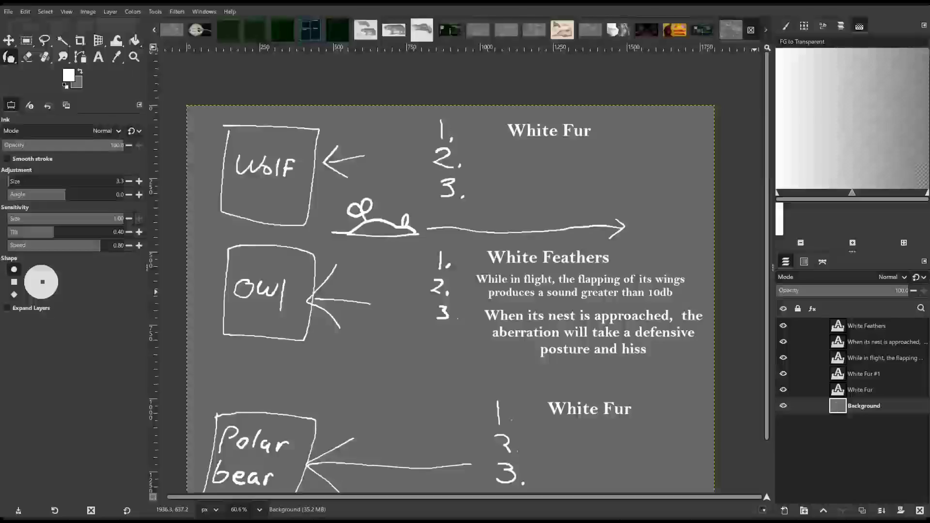
{"action": "left_click_drag", "start_coordinate": [579, 261], "coordinate": [593, 292]}
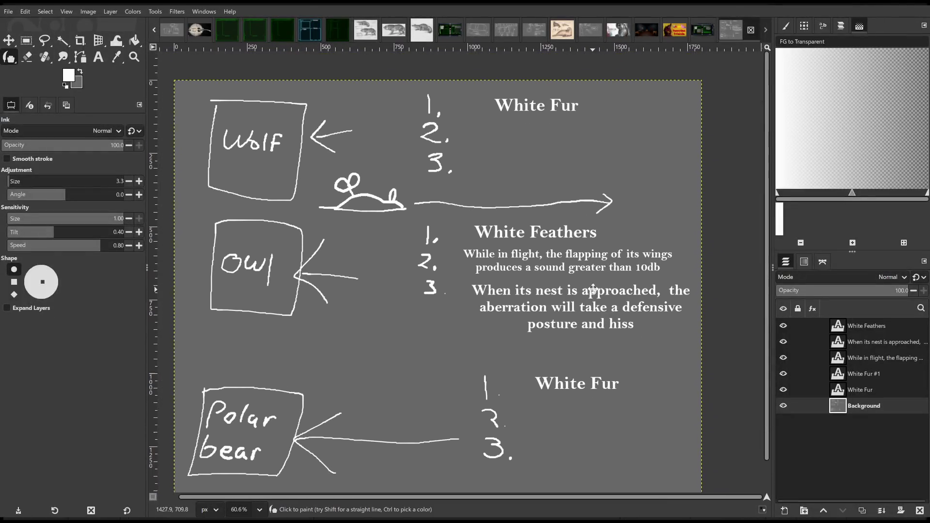
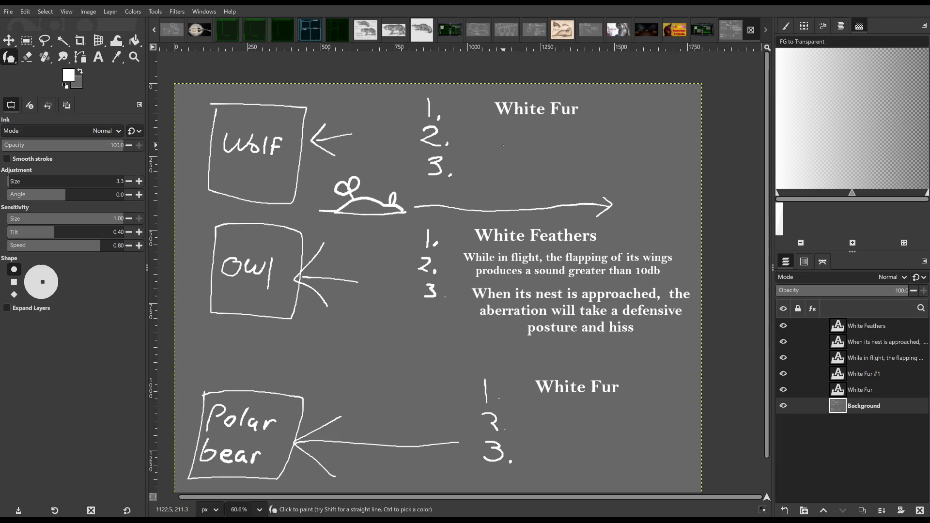
Undo a stray freehand stroke and start a new text block beside the wolf's second trait.
{"action": "left_click_drag", "start_coordinate": [458, 123], "coordinate": [550, 155]}
{"action": "key", "text": "ctrl+z"}
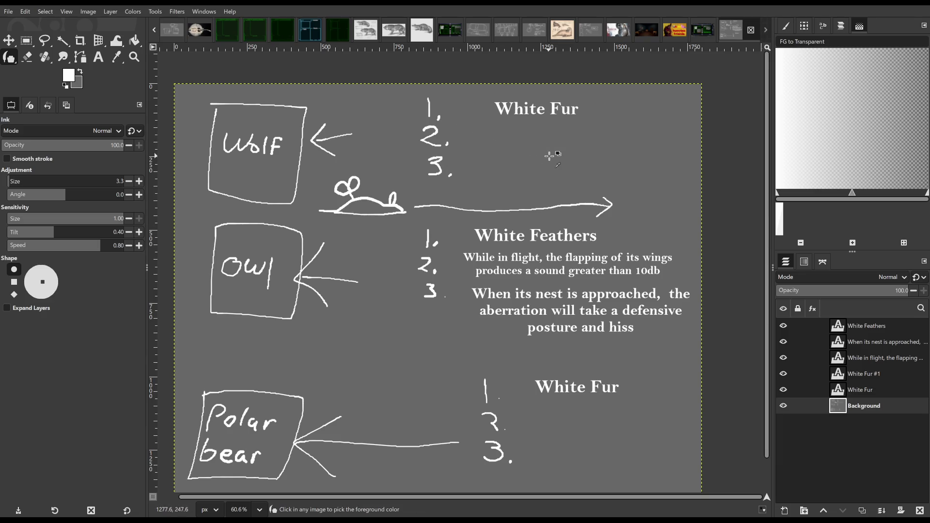
{"action": "left_click", "coordinate": [99, 58]}
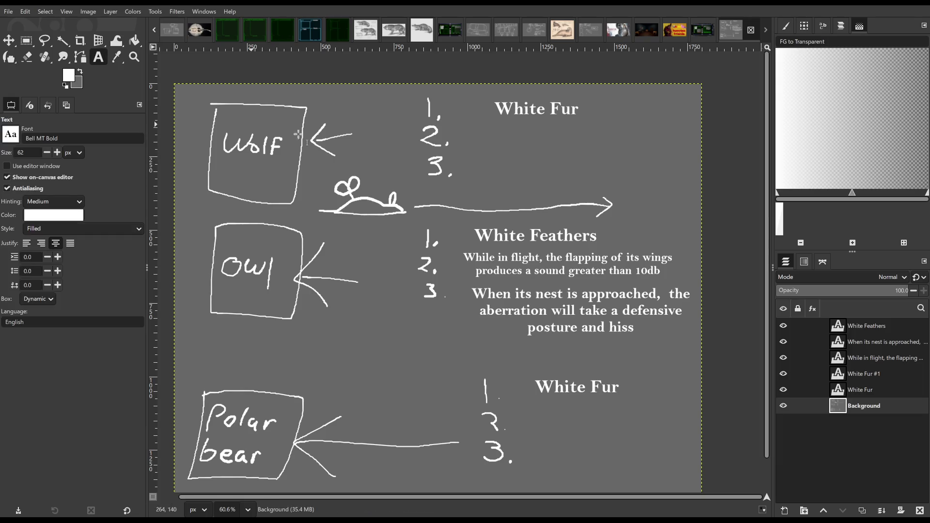
{"action": "left_click", "coordinate": [486, 126]}
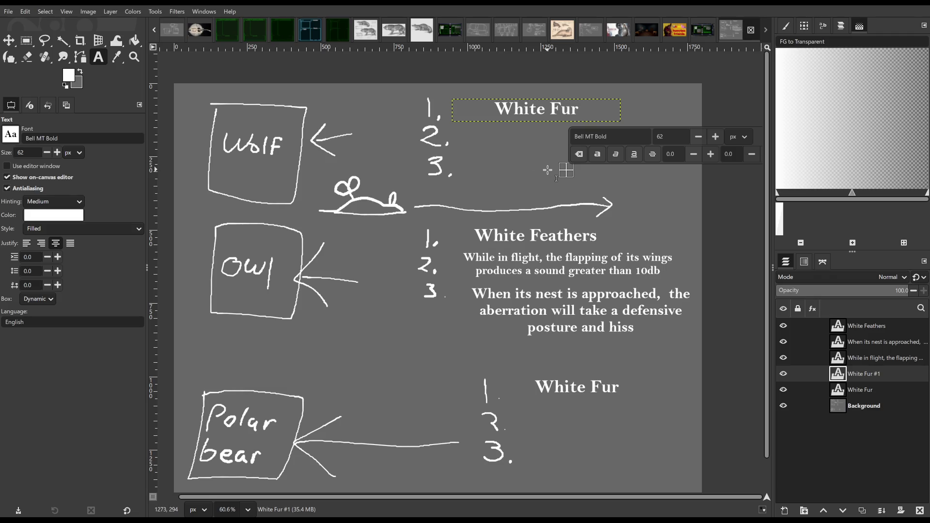
{"action": "left_click", "coordinate": [547, 170]}
{"action": "type", "text": "Whsen"}
Write "When presented with a stimili of", widening and raising the text box beside item 2.
{"action": "key", "text": "BackSpace"}
{"action": "key", "text": "BackSpace"}
{"action": "key", "text": "BackSpace"}
{"action": "type", "text": "en"}
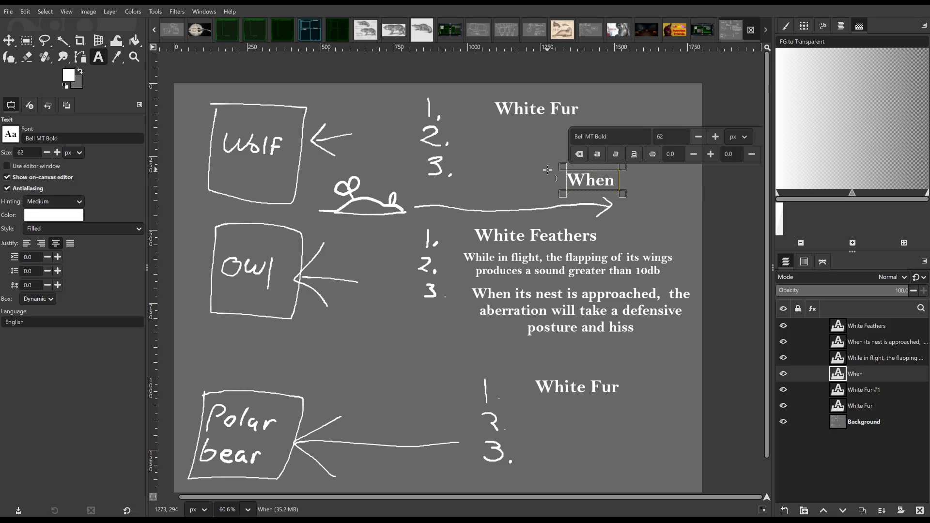
{"action": "type", "text": " presernte"}
{"action": "key", "text": "BackSpace"}
{"action": "type", "text": "ed"}
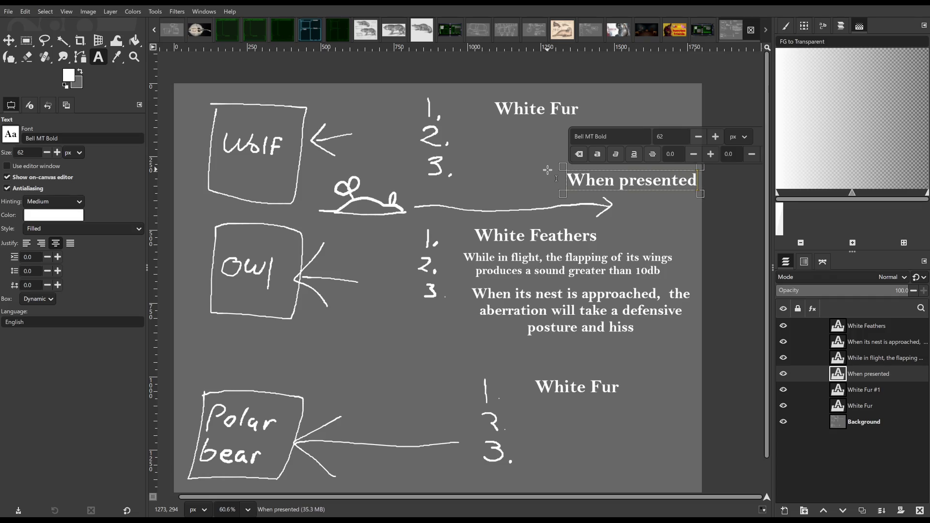
{"action": "left_click_drag", "start_coordinate": [548, 170], "coordinate": [440, 173]}
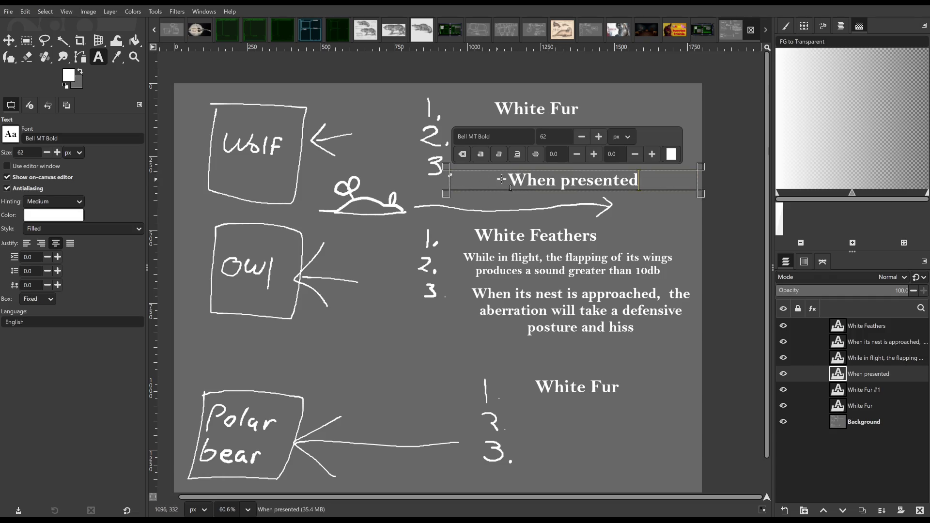
{"action": "left_click_drag", "start_coordinate": [509, 165], "coordinate": [509, 116]}
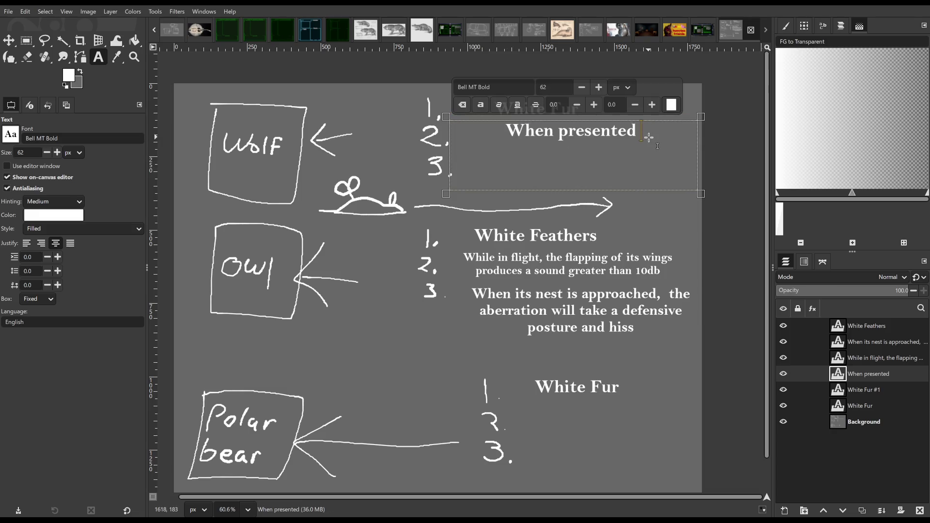
{"action": "type", "text": "with a "}
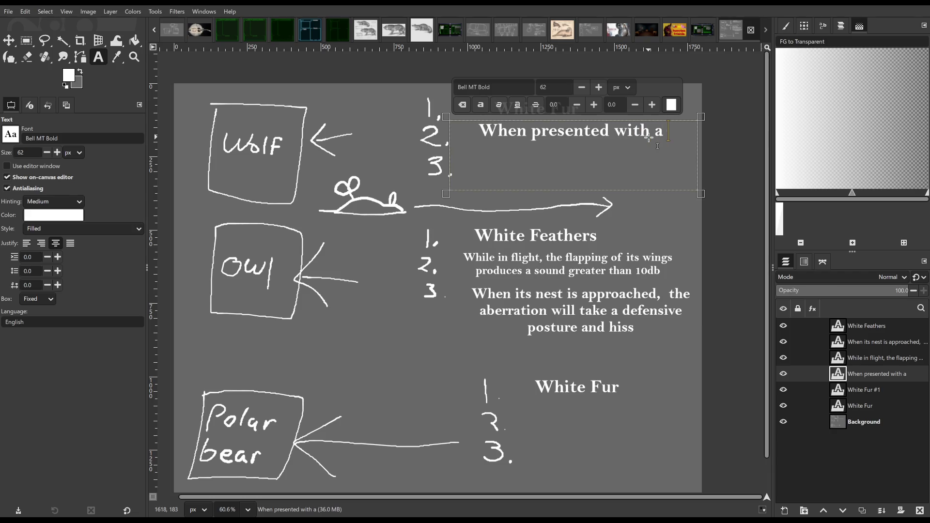
{"action": "type", "text": "ro"}
{"action": "key", "text": "BackSpace"}
{"action": "key", "text": "BackSpace"}
{"action": "type", "text": "stimili"}
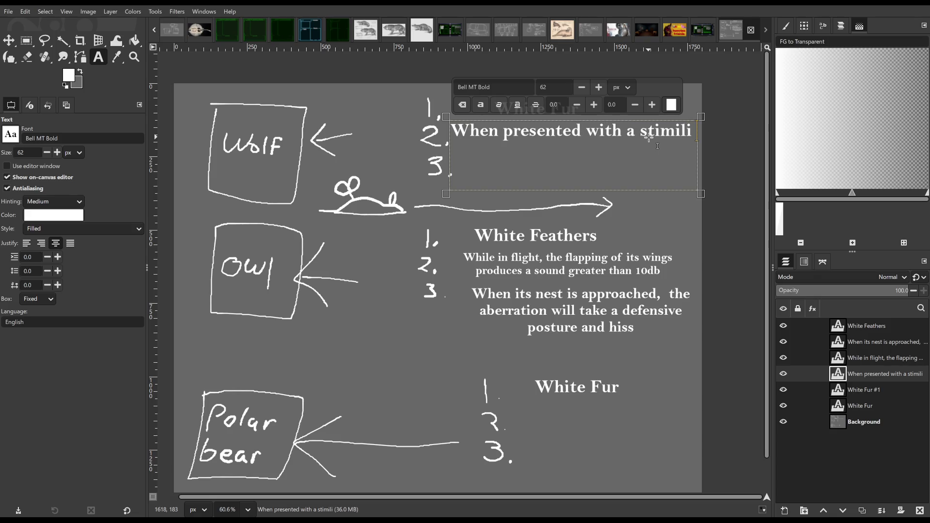
{"action": "type", "text": " of"}
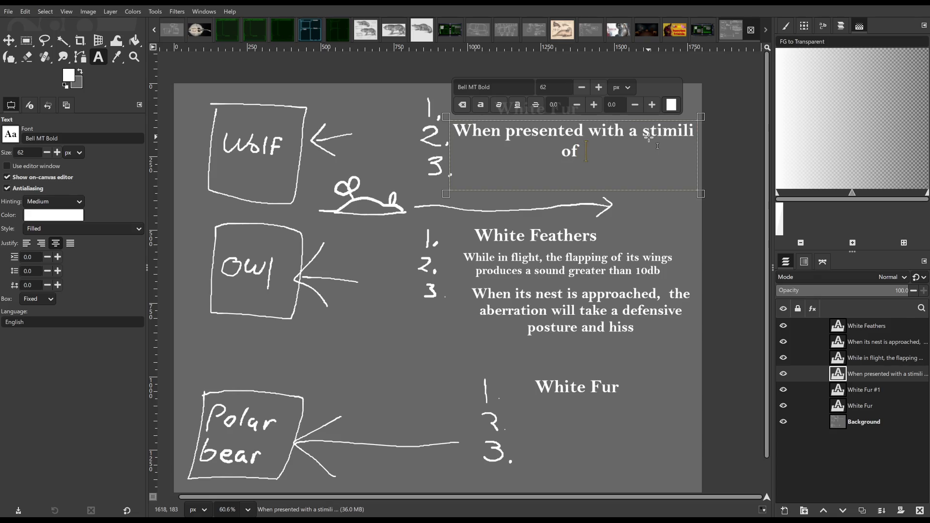
Lower the text size to 50 so the line fits on one row.
{"action": "left_click", "coordinate": [582, 87]}
{"action": "left_click", "coordinate": [582, 87]}
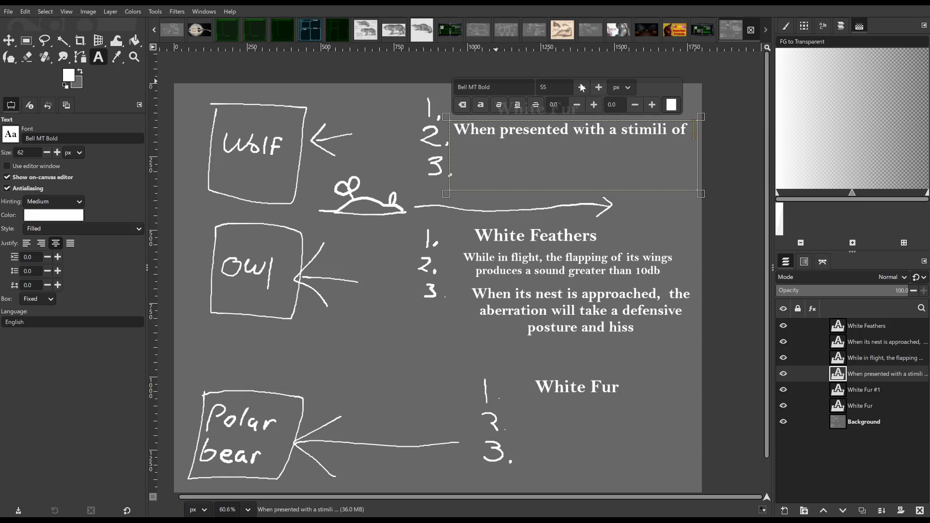
{"action": "left_click", "coordinate": [582, 88]}
{"action": "left_click", "coordinate": [581, 88]}
{"action": "left_click", "coordinate": [581, 87]}
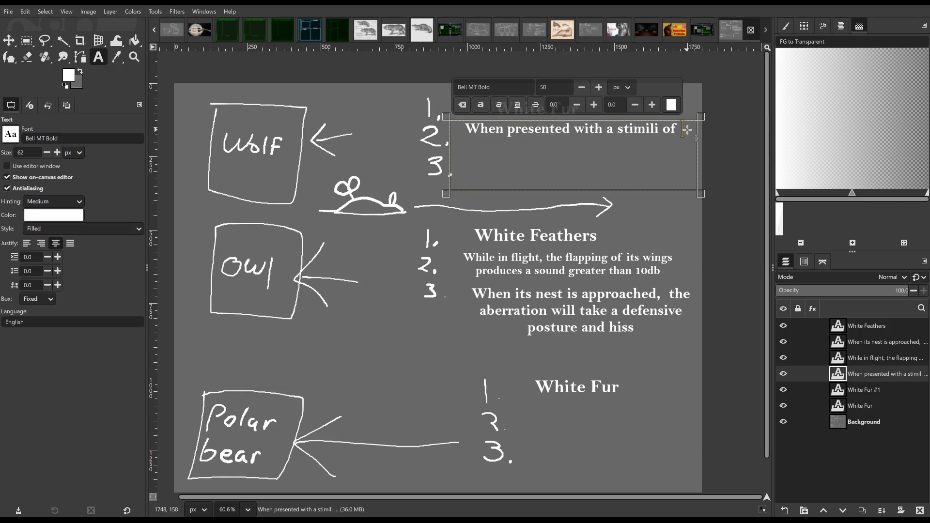
{"action": "type", "text": "small rodent, the aberration will stop in place,"}
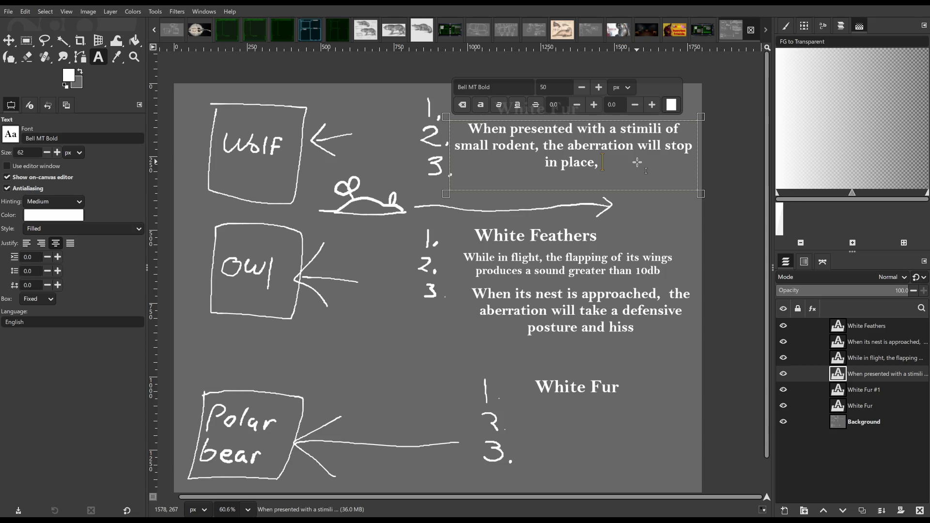
Rewrite the ending as "…ears rotate forward, with its tail lowered" and enlarge the box to show it.
{"action": "key", "text": "BackSpace"}
{"action": "key", "text": "BackSpace"}
{"action": "key", "text": "BackSpace"}
{"action": "key", "text": "BackSpace"}
{"action": "key", "text": "BackSpace"}
{"action": "key", "text": "BackSpace"}
{"action": "key", "text": "BackSpace"}
{"action": "key", "text": "BackSpace"}
{"action": "key", "text": "BackSpace"}
{"action": "key", "text": "BackSpace"}
{"action": "key", "text": "BackSpace"}
{"action": "key", "text": "BackSpace"}
{"action": "type", "text": "becomes"}
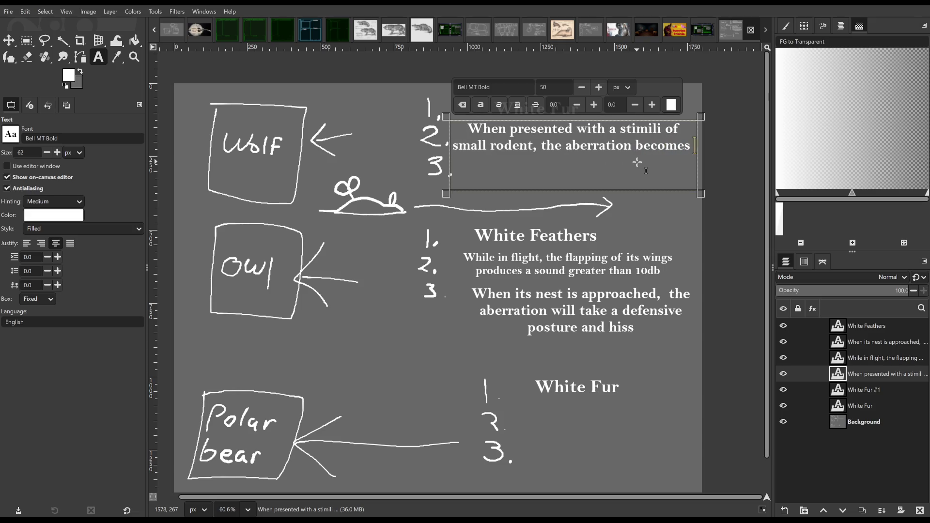
{"action": "type", "text": " sto"}
{"action": "key", "text": "BackSpace"}
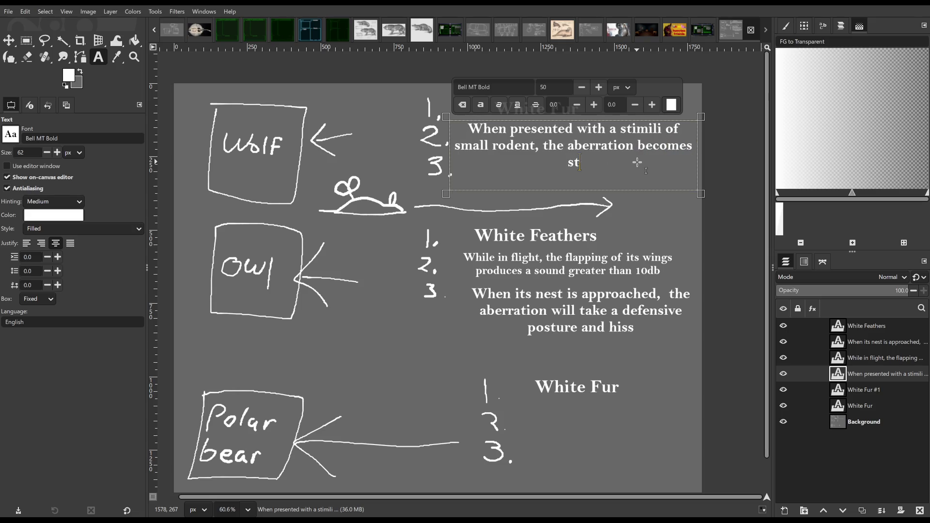
{"action": "type", "text": "ill, its head snaps towards the "}
{"action": "type", "text": "ob"}
{"action": "type", "text": "ject, "}
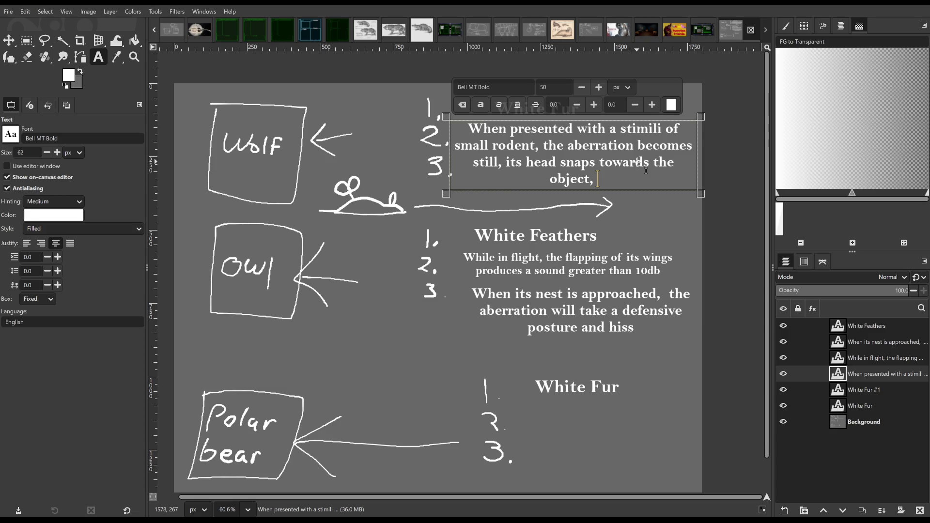
{"action": "type", "text": "ears rotate forward, "}
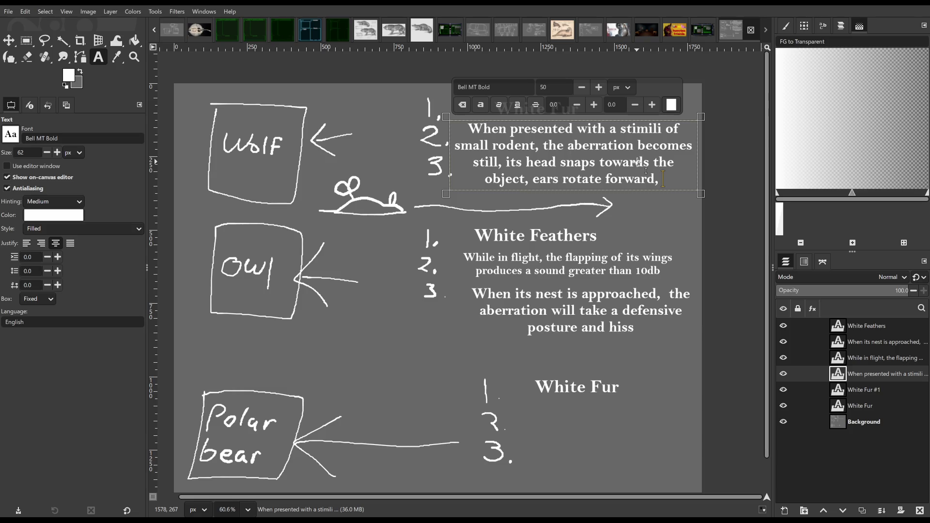
{"action": "type", "text": "with its"}
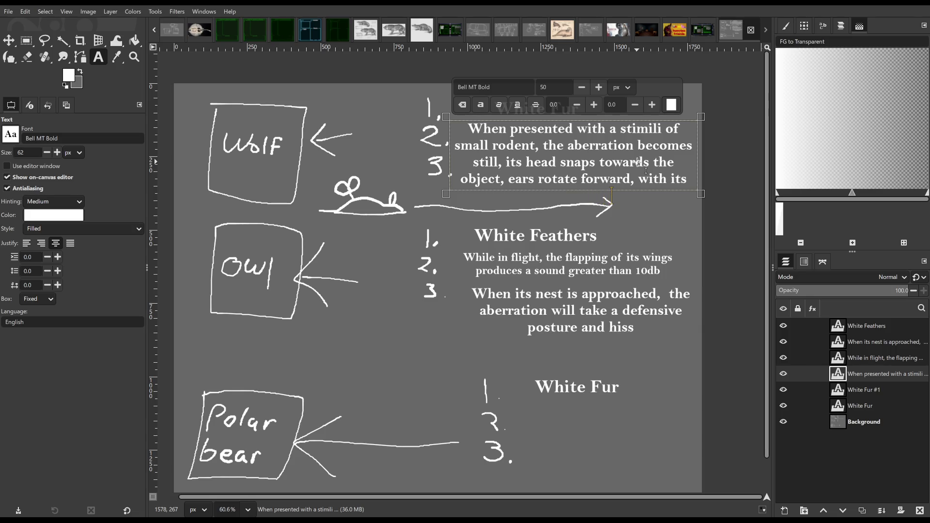
{"action": "left_click_drag", "start_coordinate": [634, 194], "coordinate": [633, 216]}
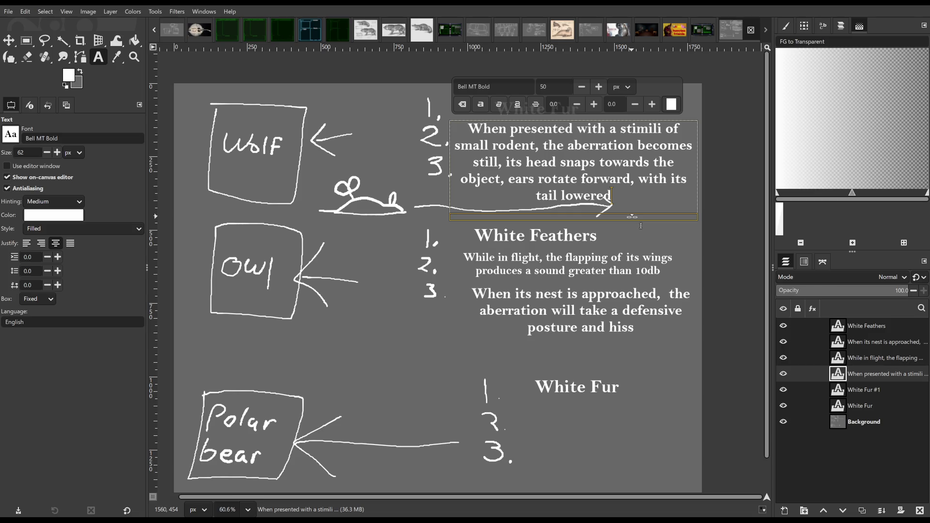
{"action": "left_click_drag", "start_coordinate": [613, 196], "coordinate": [466, 125]}
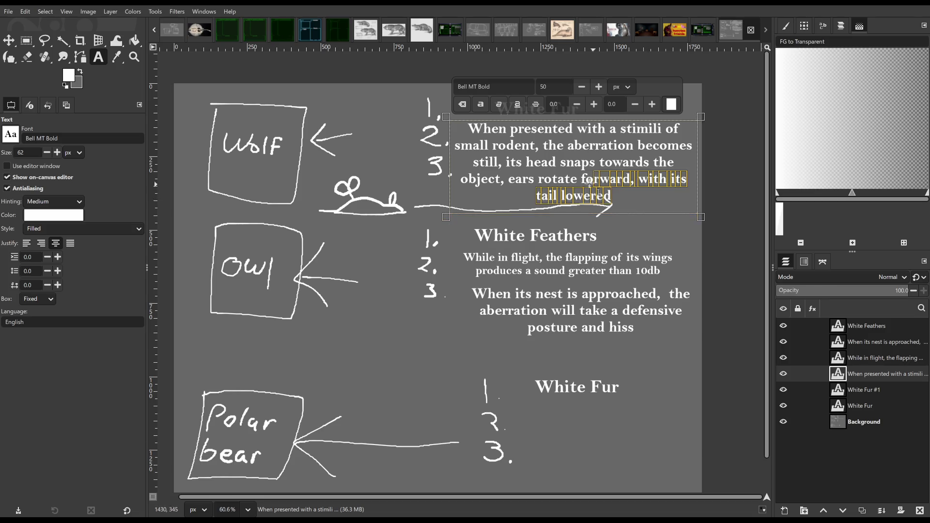
{"action": "left_click", "coordinate": [613, 196]}
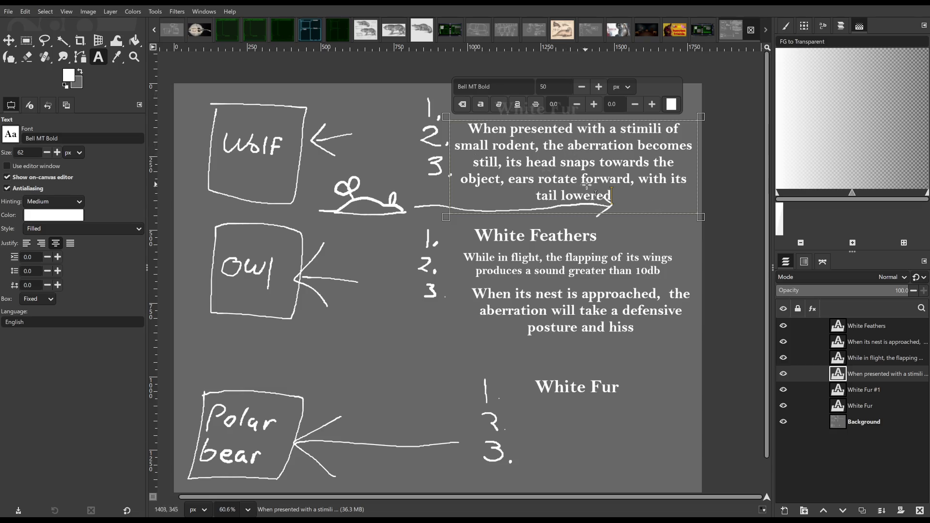
{"action": "scroll", "coordinate": [617, 166], "scroll_direction": "up", "scroll_amount": 3}
{"action": "scroll", "coordinate": [616, 166], "scroll_direction": "up", "scroll_amount": 3}
{"action": "scroll", "coordinate": [613, 269], "scroll_direction": "down", "scroll_amount": 1}
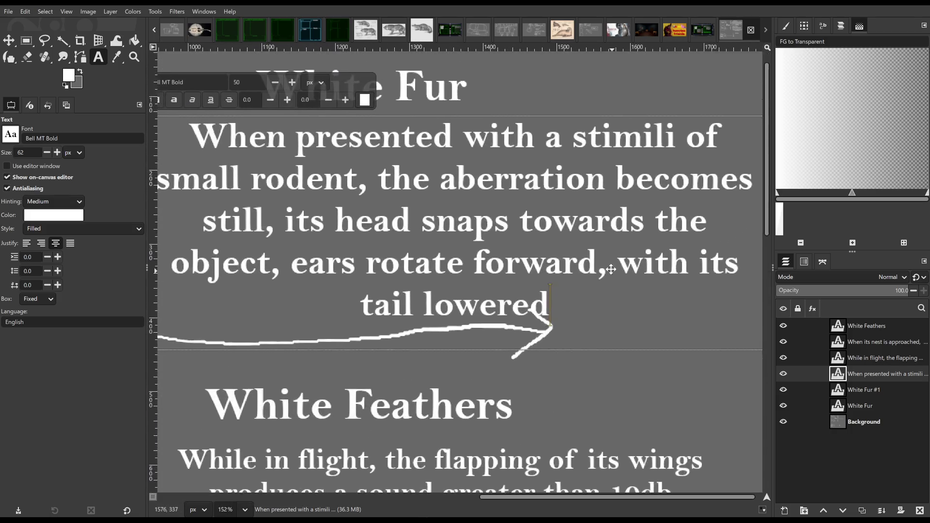
{"action": "scroll", "coordinate": [613, 269], "scroll_direction": "down", "scroll_amount": 1}
Rework the ending to "and its ears rotate forward with its tail lowered", dropping the comma.
{"action": "left_click_drag", "start_coordinate": [612, 269], "coordinate": [660, 292]}
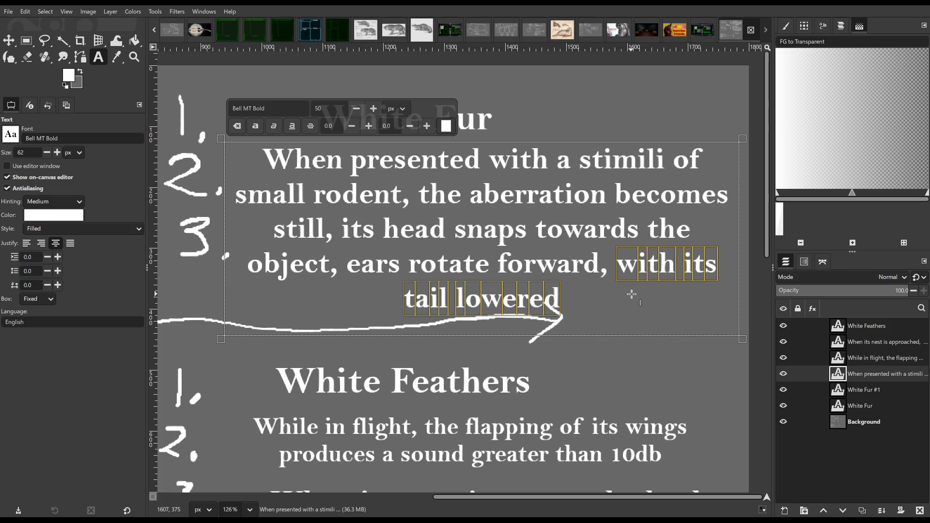
{"action": "left_click", "coordinate": [608, 263]}
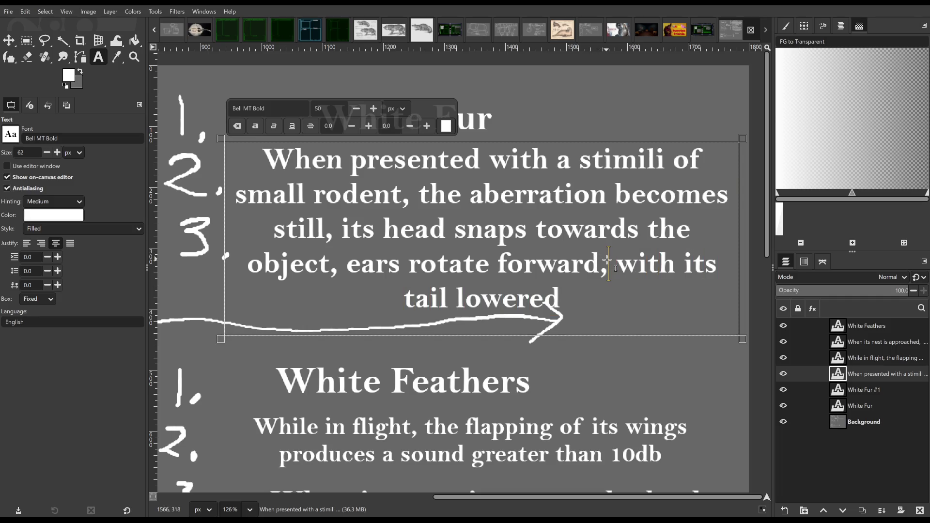
{"action": "key", "text": "BackSpace"}
{"action": "key", "text": "ctrl+Left"}
{"action": "key", "text": "ctrl+Left"}
{"action": "key", "text": "ctrl+Left"}
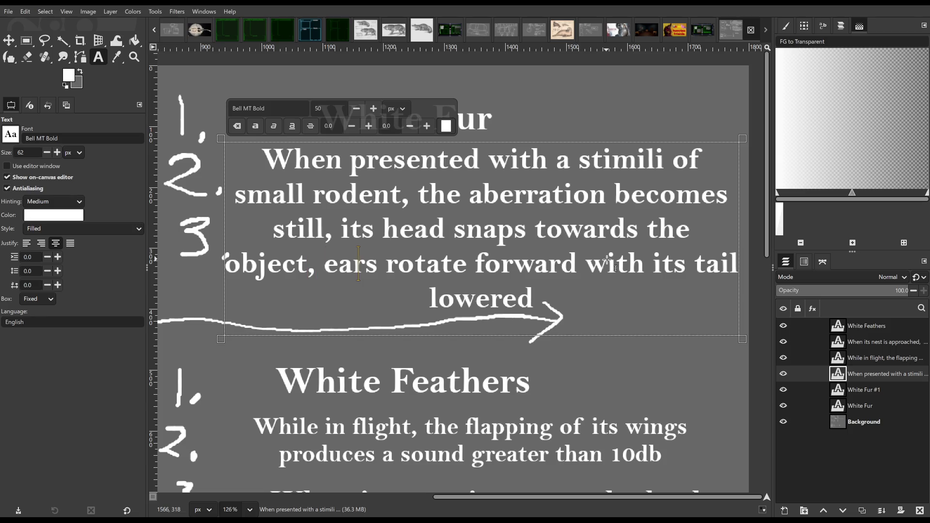
{"action": "type", "text": "and its"}
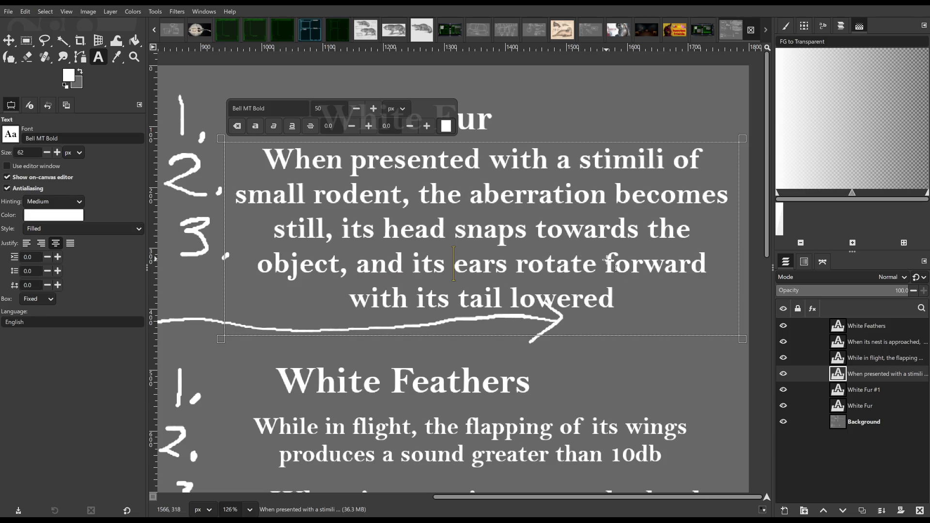
Shrink the whole rodent paragraph to size 35 so it fits three lines, then finish editing.
{"action": "left_click_drag", "start_coordinate": [647, 297], "coordinate": [274, 163]}
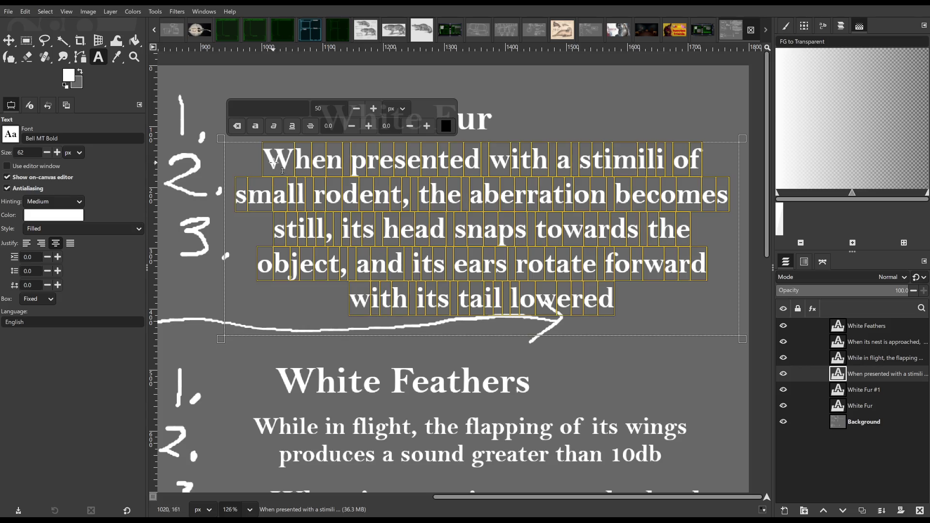
{"action": "left_click", "coordinate": [355, 110]}
{"action": "left_click", "coordinate": [354, 110]}
{"action": "left_click", "coordinate": [353, 113]}
{"action": "left_click", "coordinate": [352, 112]}
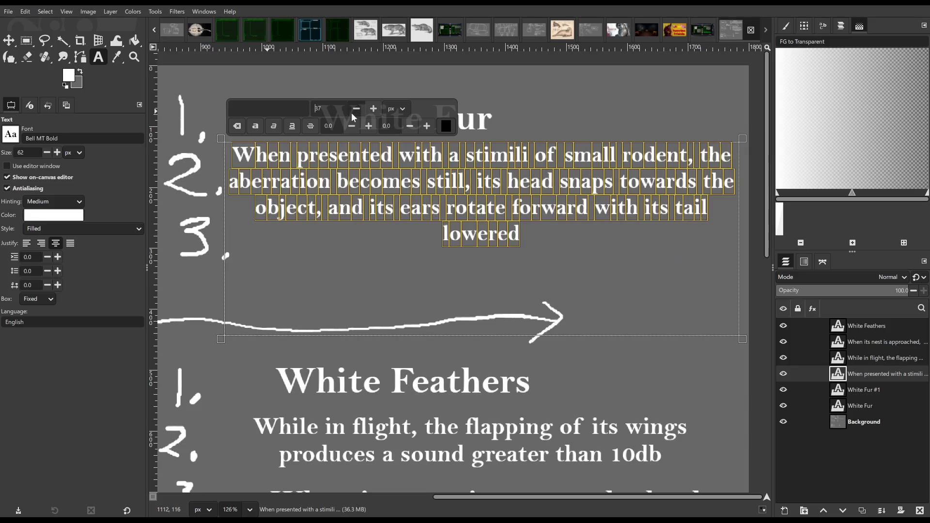
{"action": "left_click", "coordinate": [355, 109]}
{"action": "left_click", "coordinate": [353, 114]}
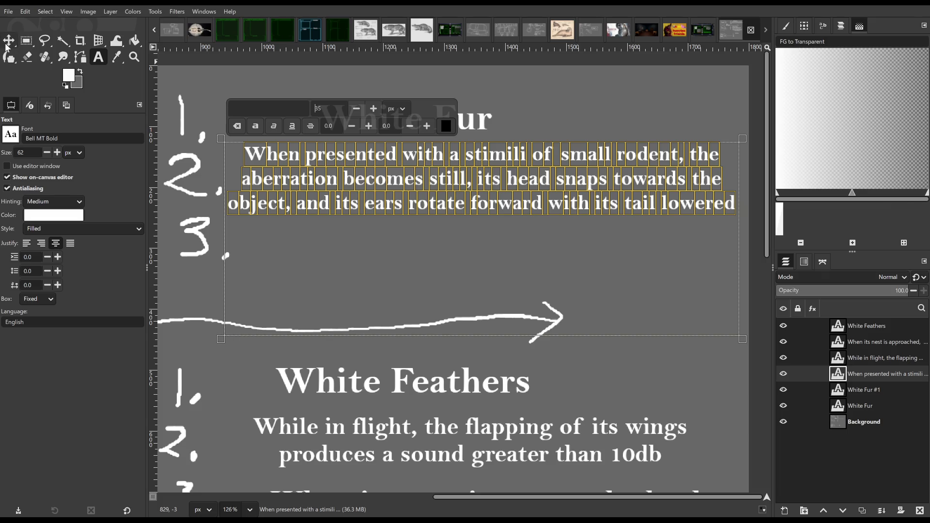
{"action": "left_click", "coordinate": [26, 41]}
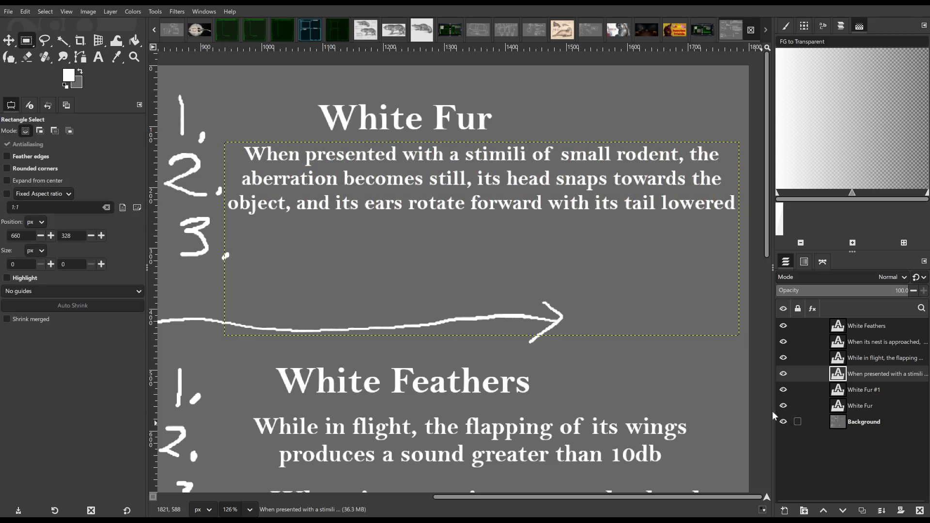
Add "(held high)" on a new line at the end of the rodent paragraph.
{"action": "left_click", "coordinate": [875, 422]}
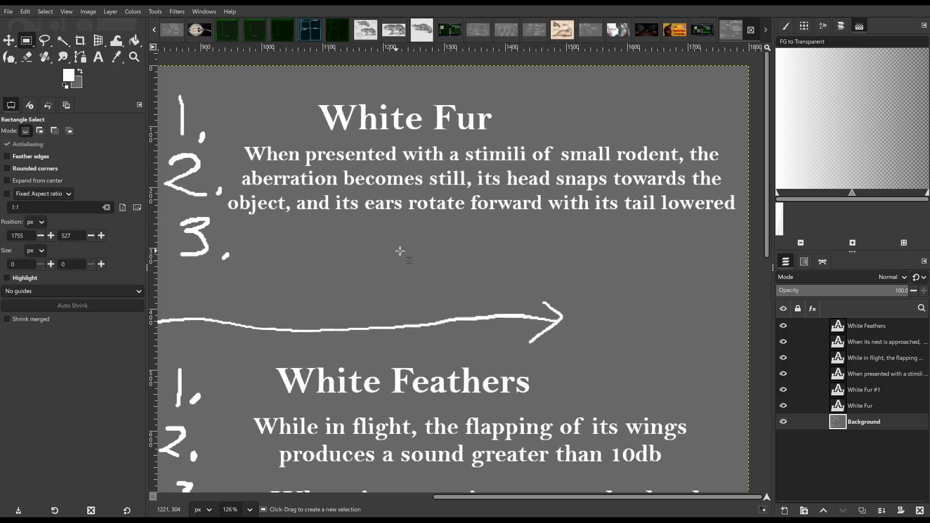
{"action": "scroll", "coordinate": [415, 250], "scroll_direction": "down", "scroll_amount": 1, "text": "ctrl"}
{"action": "scroll", "coordinate": [410, 281], "scroll_direction": "down", "scroll_amount": 1, "text": "ctrl"}
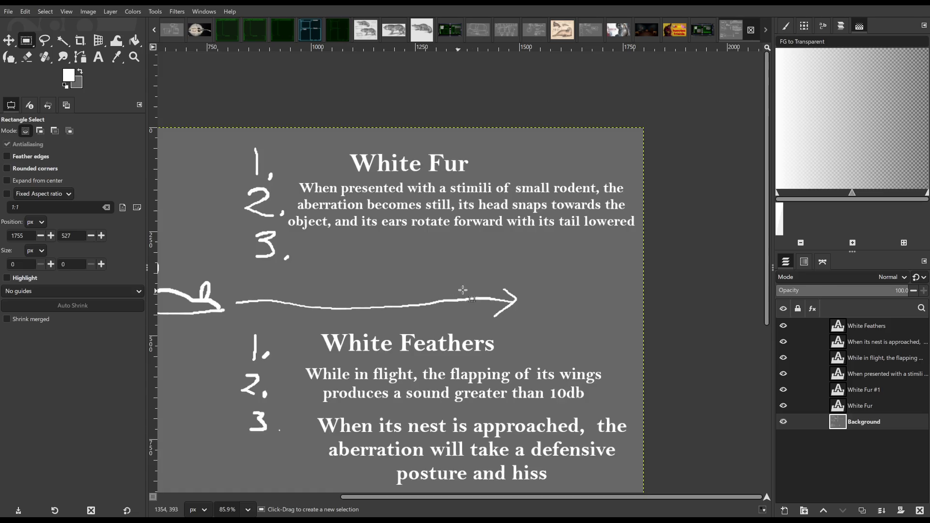
{"action": "scroll", "coordinate": [455, 293], "scroll_direction": "down", "scroll_amount": 5}
{"action": "scroll", "coordinate": [484, 275], "scroll_direction": "up", "scroll_amount": 3}
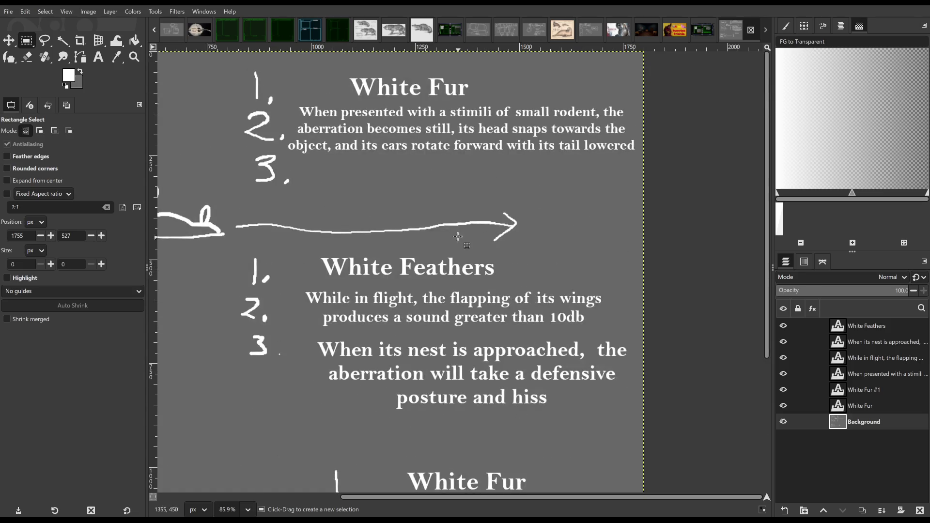
{"action": "left_click_drag", "start_coordinate": [442, 211], "coordinate": [454, 233]}
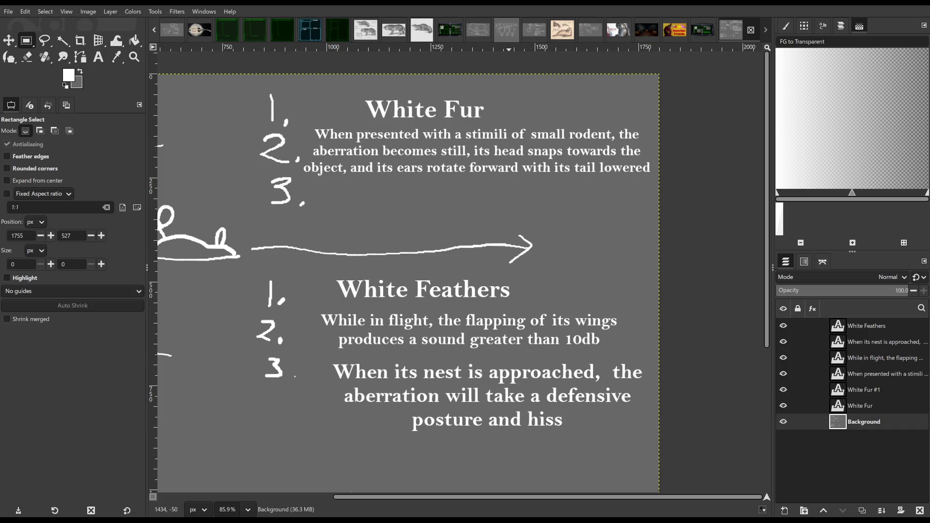
{"action": "left_click", "coordinate": [101, 59]}
{"action": "left_click", "coordinate": [527, 177]}
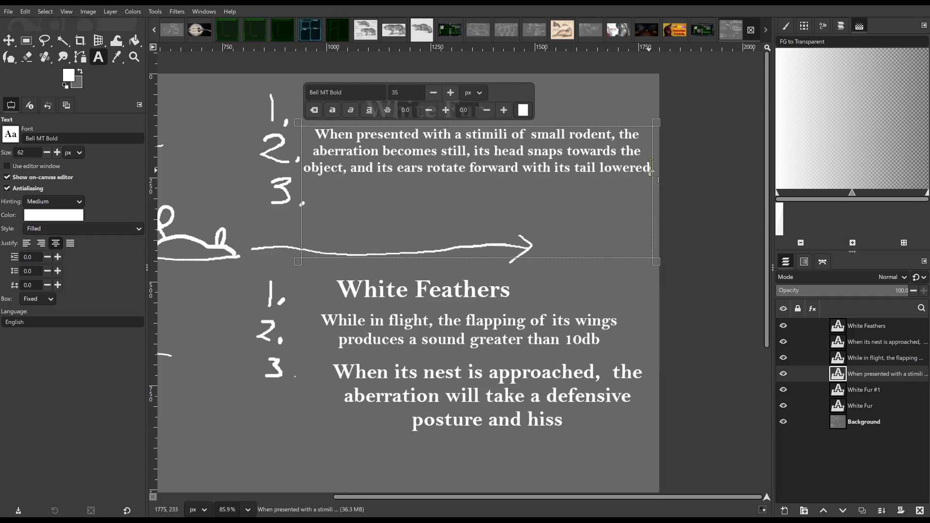
{"action": "type", "text": "."}
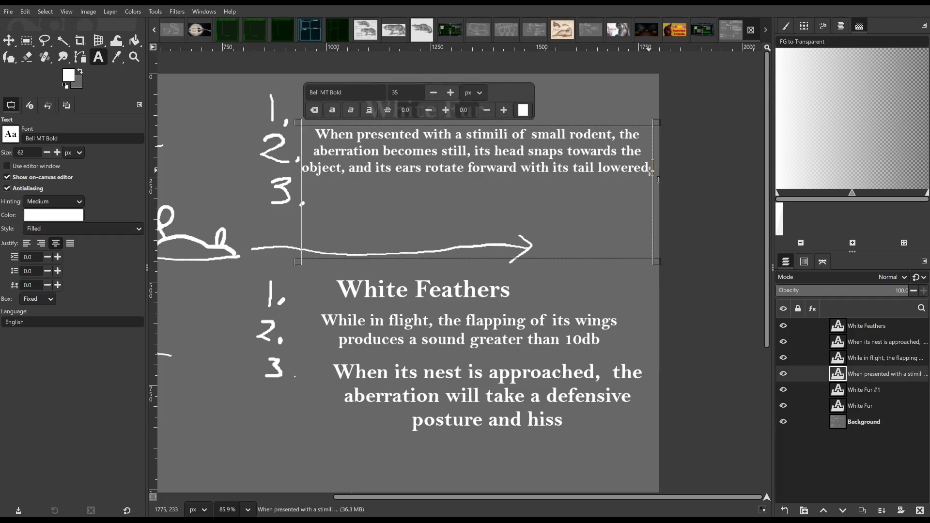
{"action": "type", "text": " (held hf"}
{"action": "key", "text": "BackSpace"}
{"action": "type", "text": "igh)"}
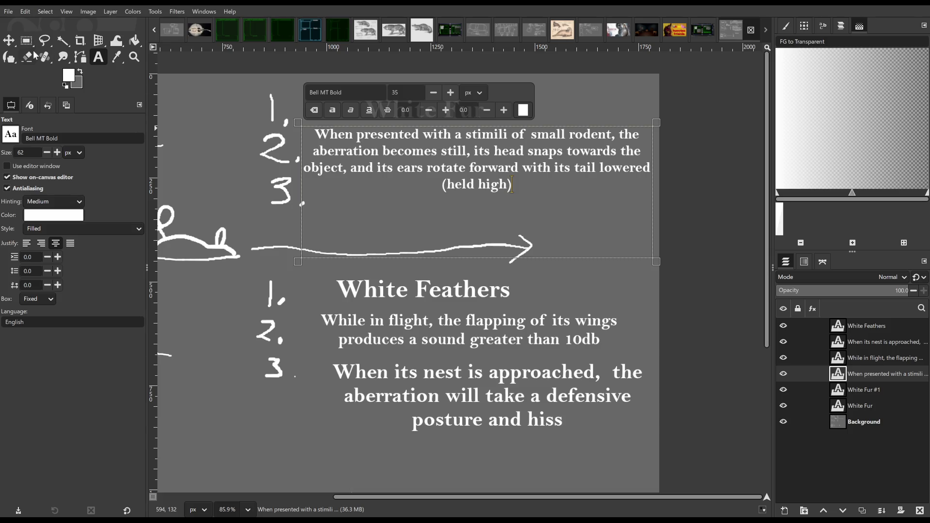
{"action": "left_click", "coordinate": [9, 40]}
Check the rodent and White Feathers text layers without changes and reposition the diagram view.
{"action": "left_click", "coordinate": [563, 304]}
{"action": "left_click", "coordinate": [617, 283]}
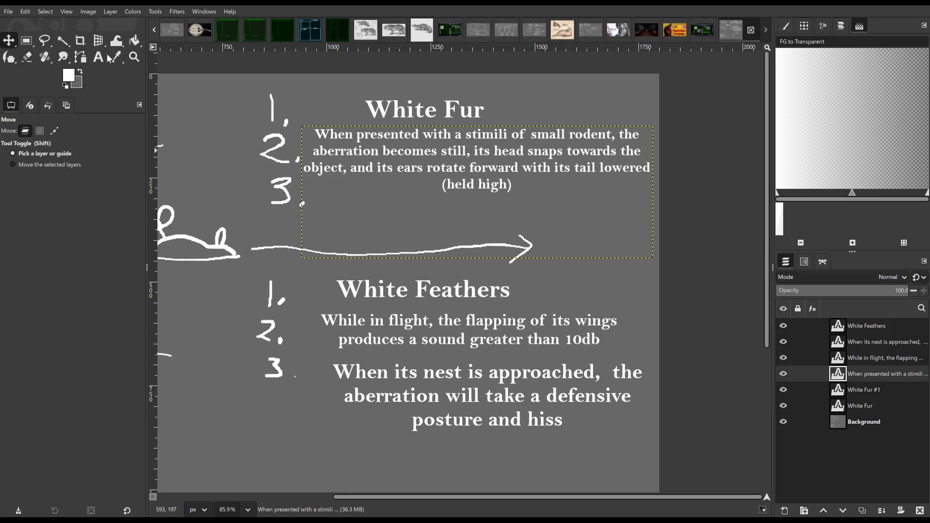
{"action": "left_click", "coordinate": [27, 40]}
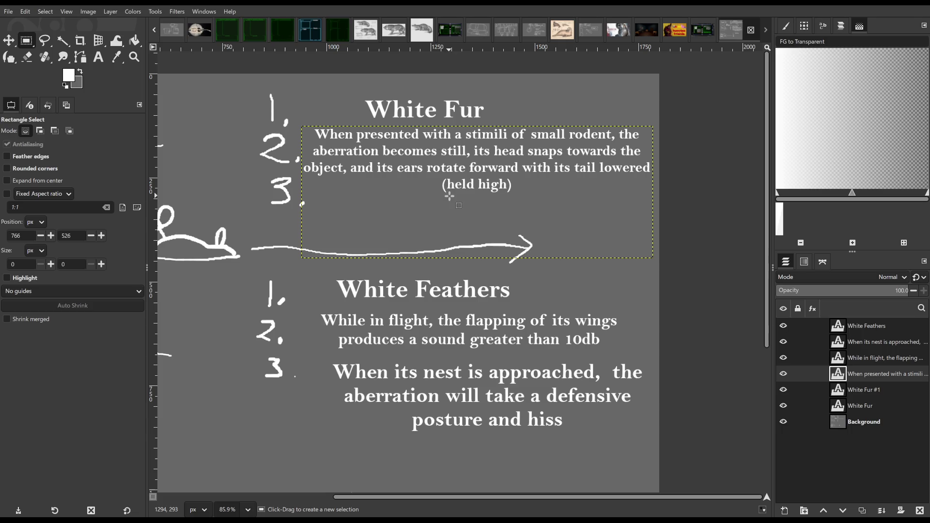
{"action": "scroll", "coordinate": [291, 305], "scroll_direction": "down", "scroll_amount": 1}
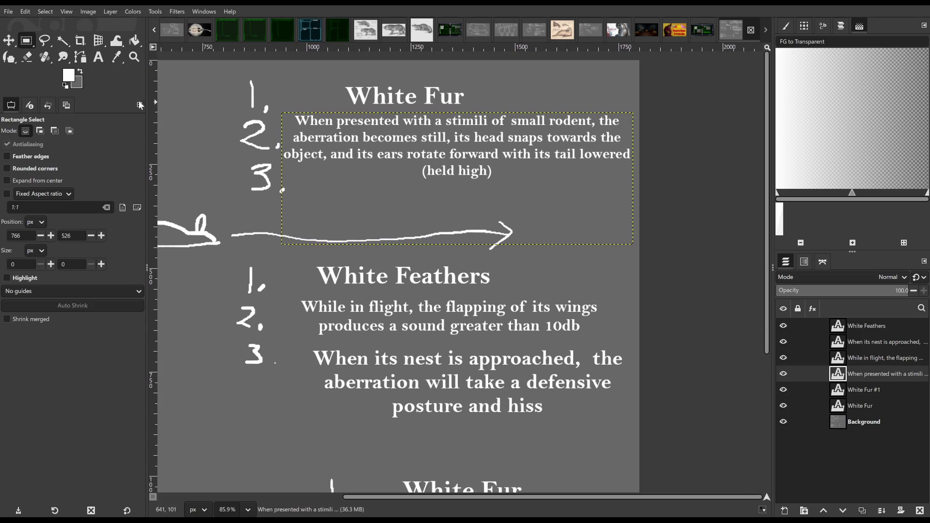
{"action": "left_click", "coordinate": [98, 56]}
{"action": "left_click", "coordinate": [253, 298]}
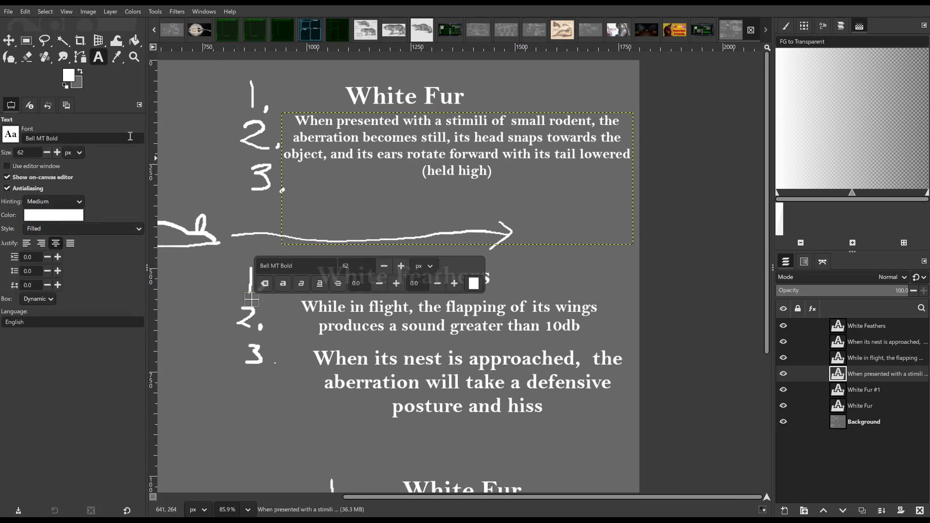
{"action": "left_click", "coordinate": [27, 40]}
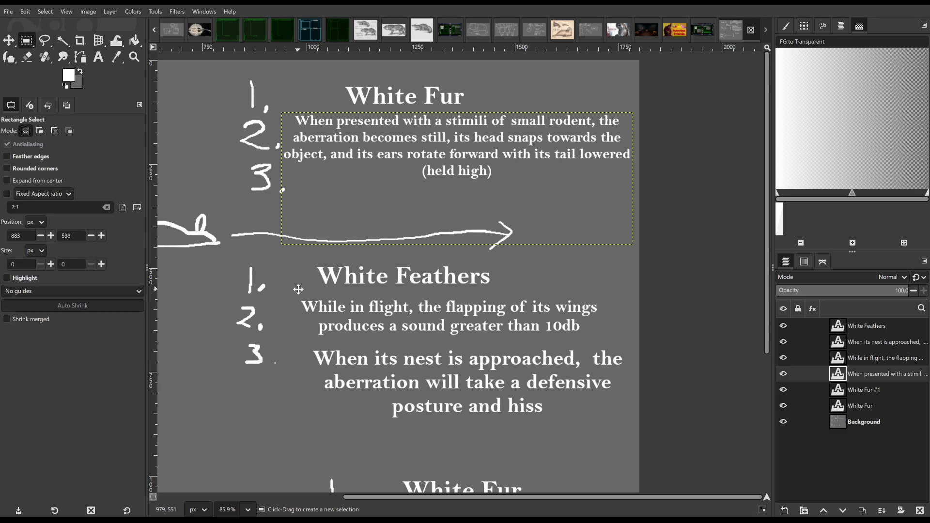
{"action": "left_click_drag", "start_coordinate": [297, 289], "coordinate": [328, 337]}
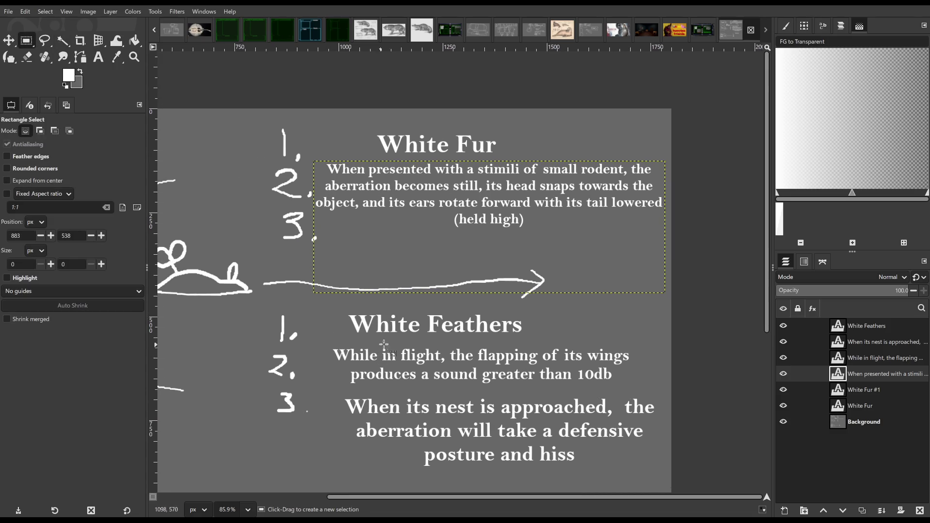
{"action": "left_click_drag", "start_coordinate": [421, 300], "coordinate": [417, 275]}
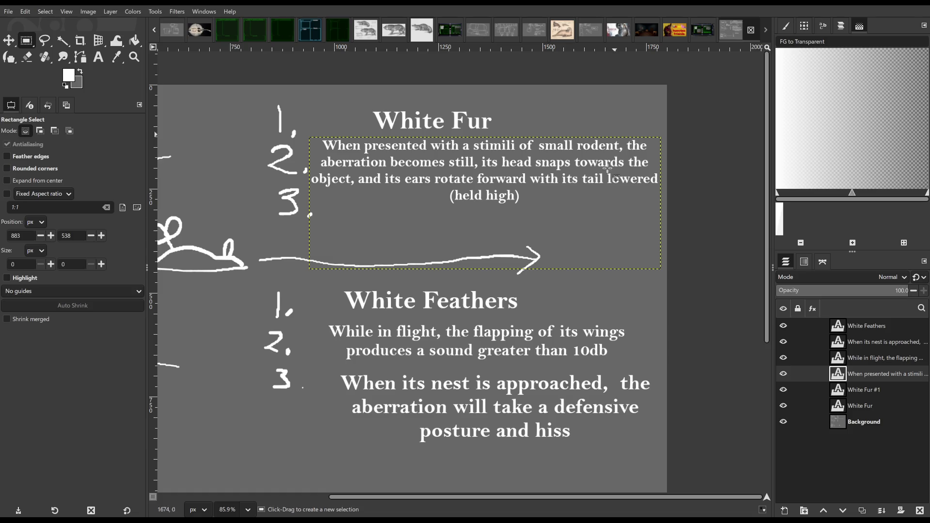
{"action": "left_click", "coordinate": [9, 57]}
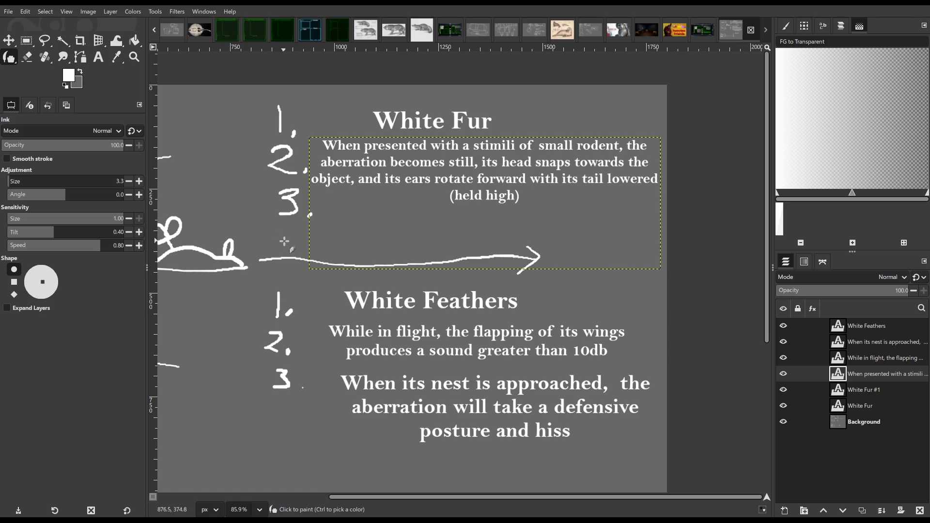
Ink a hand-drawn "4." on the Background layer below the wolf's "3.".
{"action": "left_click", "coordinate": [876, 426]}
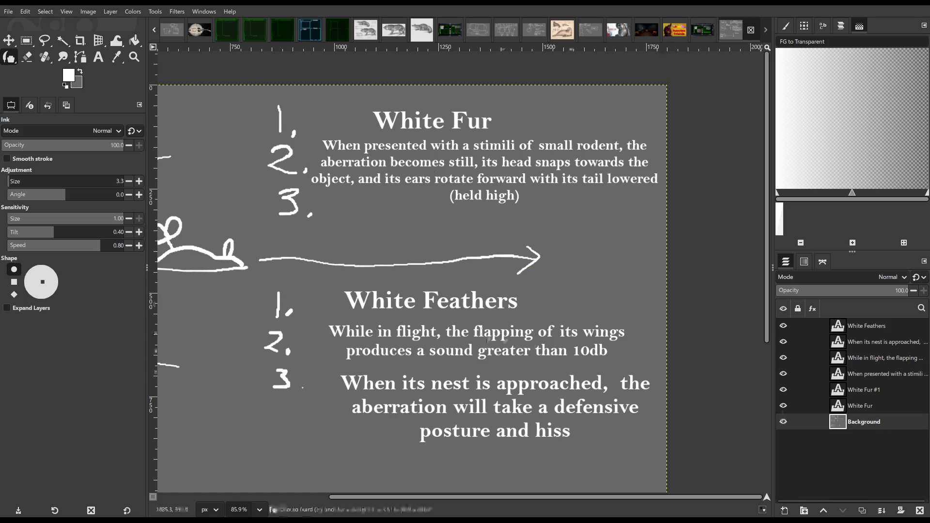
{"action": "mouse_move", "coordinate": [278, 225]}
{"action": "left_mouse_down"}
{"action": "mouse_move", "coordinate": [294, 226]}
{"action": "mouse_move", "coordinate": [299, 250]}
{"action": "left_mouse_up"}
{"action": "left_click", "coordinate": [306, 247]}
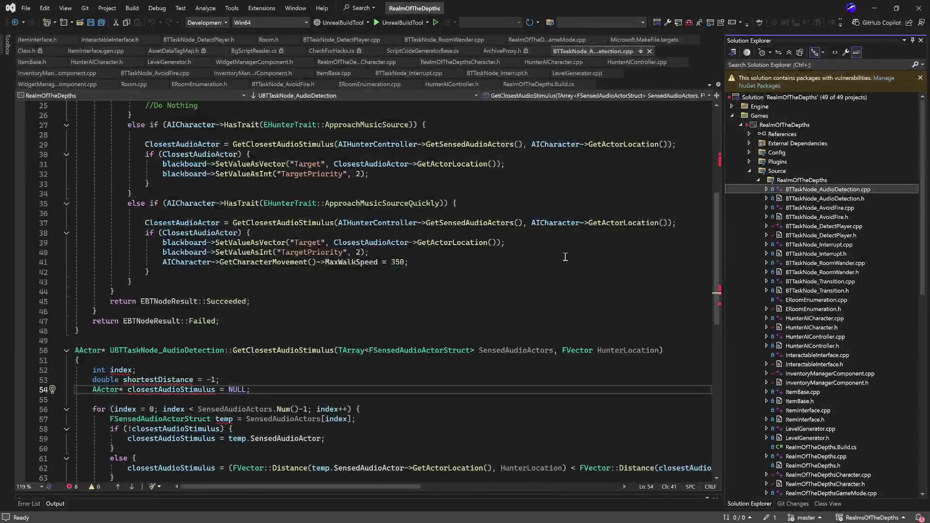
{"action": "scroll", "coordinate": [564, 257], "scroll_direction": "up", "scroll_amount": 5}
{"action": "scroll", "coordinate": [509, 248], "scroll_direction": "up", "scroll_amount": 1}
{"action": "scroll", "coordinate": [469, 242], "scroll_direction": "up", "scroll_amount": 2}
{"action": "scroll", "coordinate": [466, 244], "scroll_direction": "down", "scroll_amount": 1}
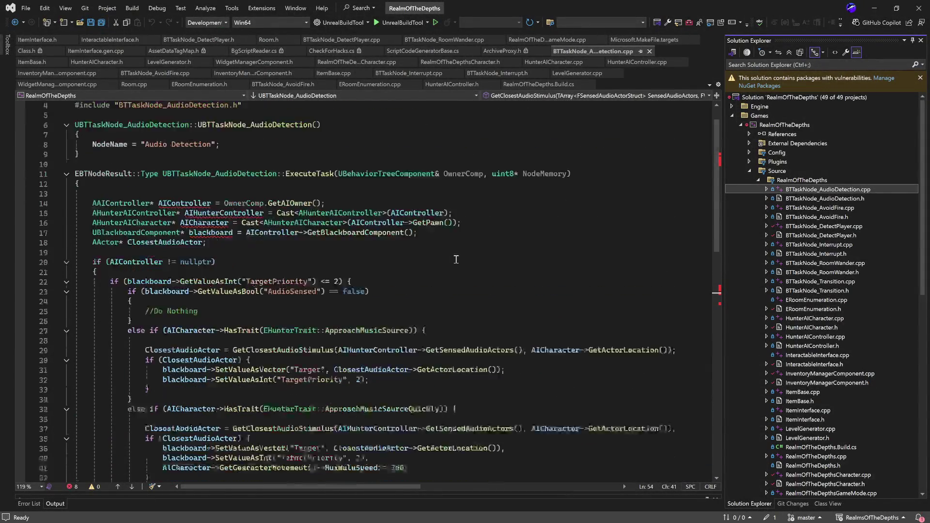
{"action": "scroll", "coordinate": [444, 250], "scroll_direction": "down", "scroll_amount": 5}
{"action": "scroll", "coordinate": [327, 217], "scroll_direction": "up", "scroll_amount": 2}
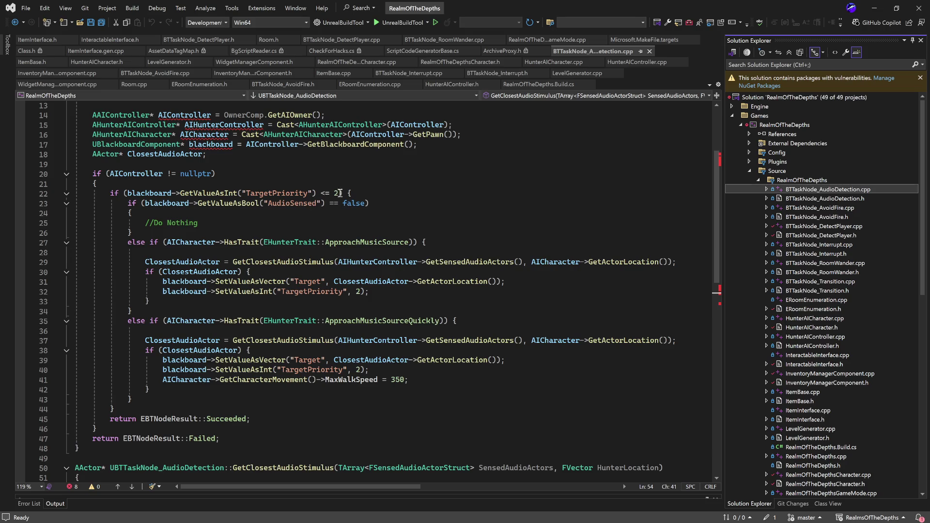
Select the TargetPriority condition on line 22 of BTTaskNode_AudioDetection.cpp.
{"action": "left_click_drag", "start_coordinate": [343, 193], "coordinate": [127, 194]}
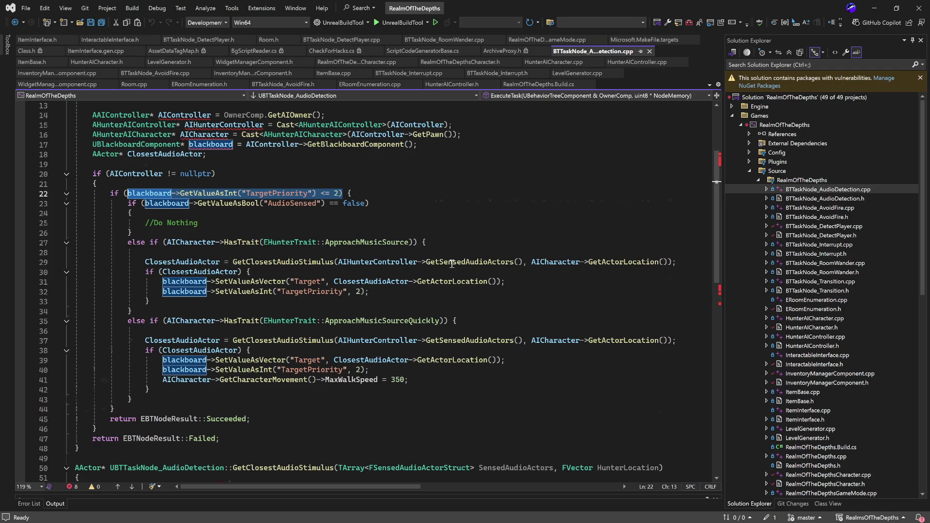
{"action": "scroll", "coordinate": [452, 262], "scroll_direction": "down", "scroll_amount": 6}
{"action": "scroll", "coordinate": [378, 341], "scroll_direction": "up", "scroll_amount": 9}
{"action": "scroll", "coordinate": [379, 340], "scroll_direction": "up", "scroll_amount": 1}
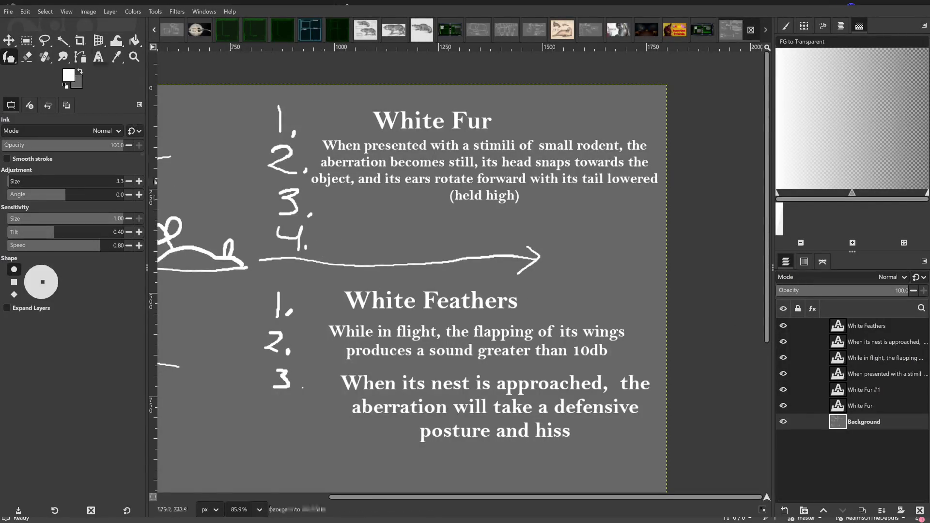
Remove a stray word before "(held high)", shorten the rodent box, and start a new text box beside the 4.
{"action": "key", "text": "t"}
{"action": "left_click", "coordinate": [320, 236]}
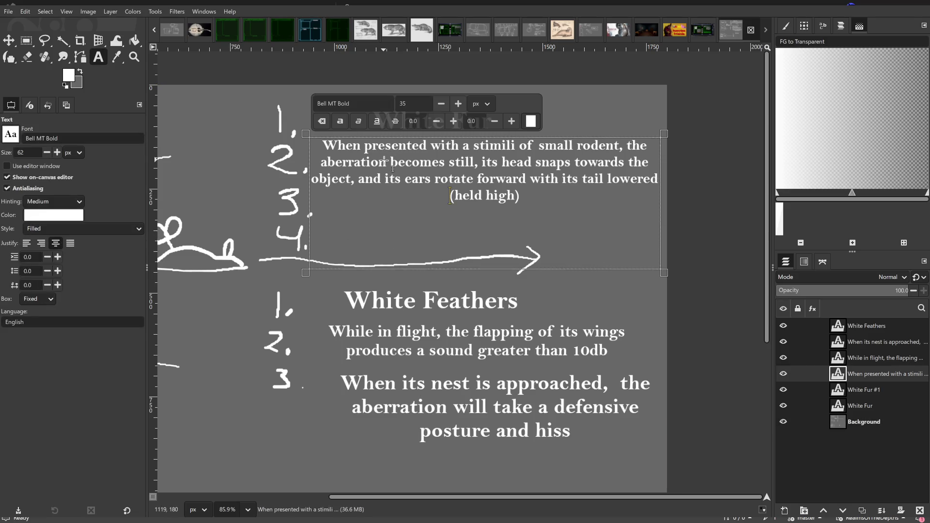
{"action": "type", "text": "W"}
{"action": "key", "text": "BackSpace"}
{"action": "key", "text": "BackSpace"}
{"action": "key", "text": "BackSpace"}
{"action": "key", "text": "BackSpace"}
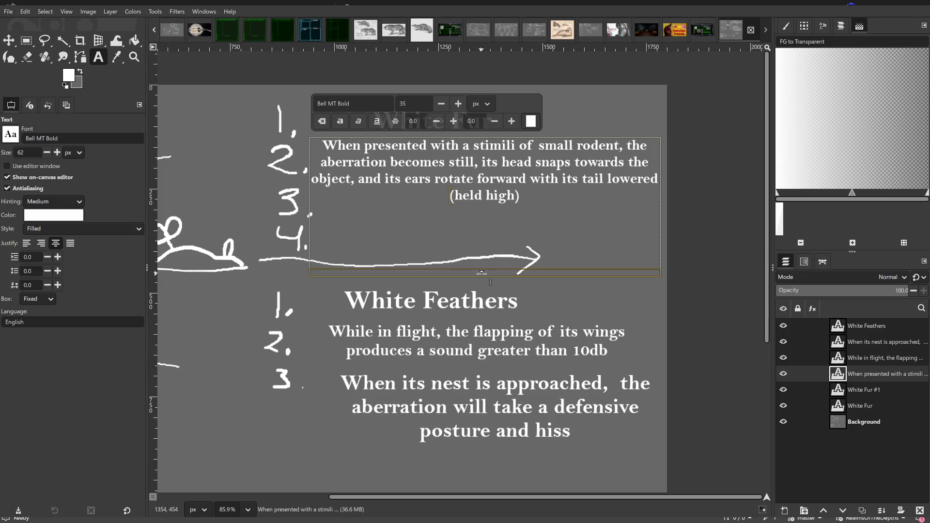
{"action": "left_click_drag", "start_coordinate": [477, 273], "coordinate": [477, 203]}
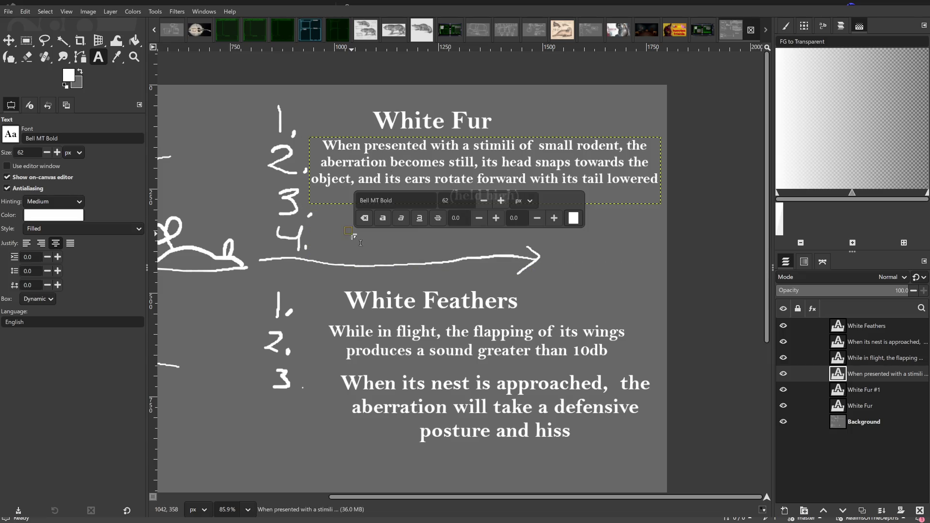
{"action": "left_click", "coordinate": [865, 422]}
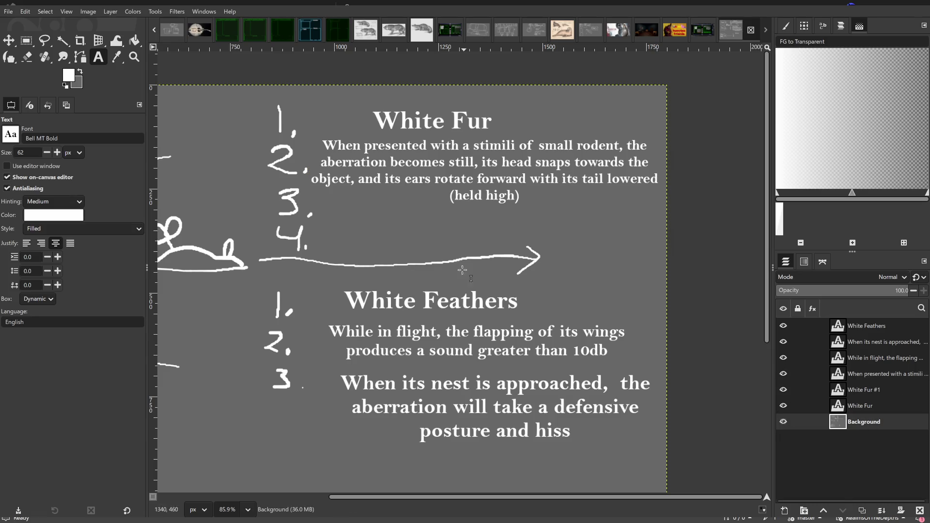
{"action": "left_click_drag", "start_coordinate": [484, 271], "coordinate": [331, 216]}
{"action": "type", "text": "When a researcher is present, the aberrations attention will be focused on hi"}
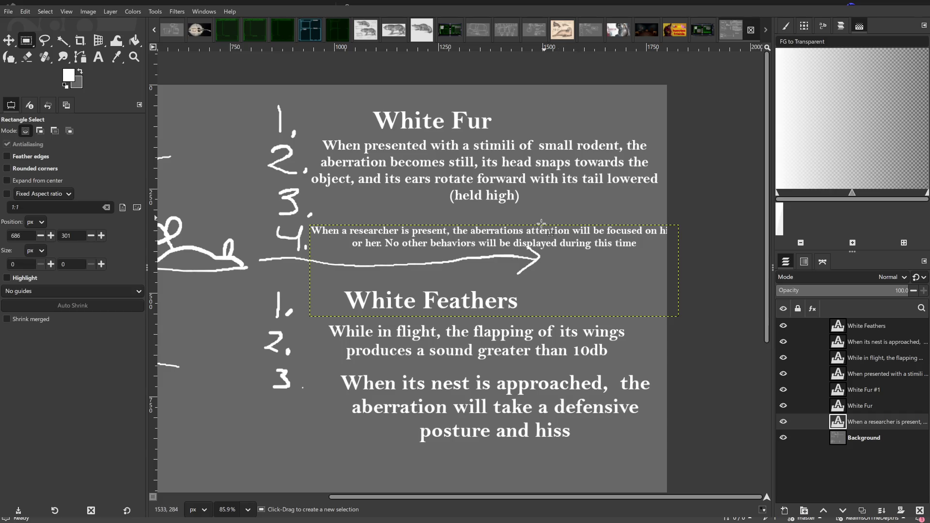
Reopen the stimulus paragraph, undo and restore "(held high)", and select all its text.
{"action": "left_click", "coordinate": [98, 57]}
{"action": "left_click", "coordinate": [477, 180]}
{"action": "key", "text": "ctrl+z"}
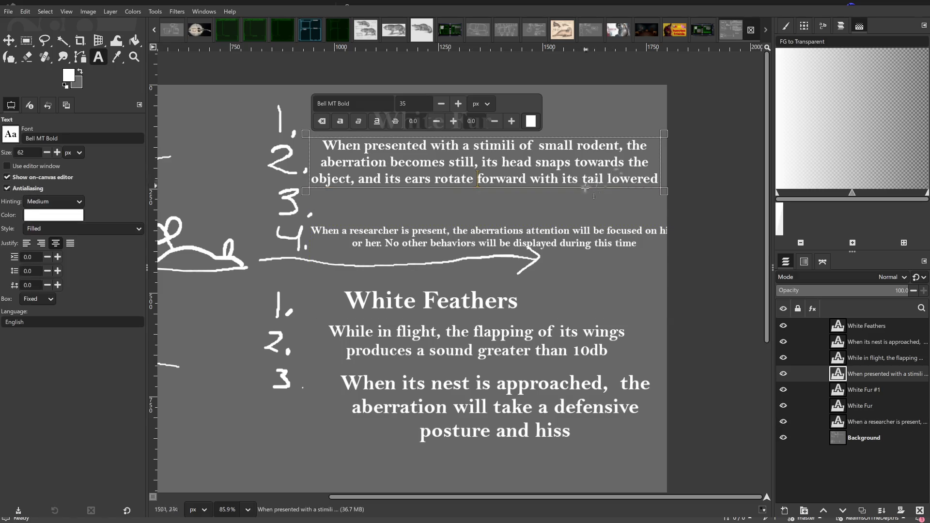
{"action": "key", "text": "ctrl+y"}
{"action": "left_click_drag", "start_coordinate": [543, 193], "coordinate": [318, 137]}
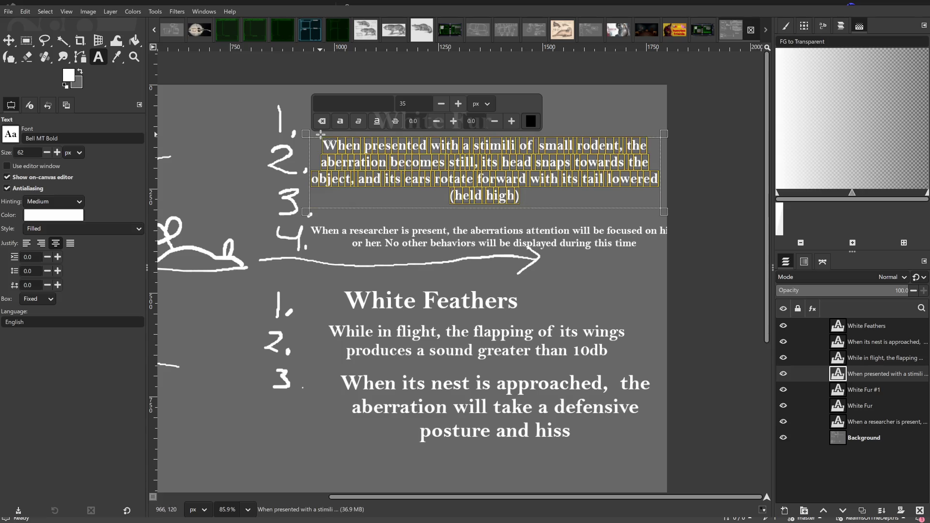
Reduce the paragraph's size one step, commit it, and move on to the researcher note.
{"action": "left_click", "coordinate": [440, 104]}
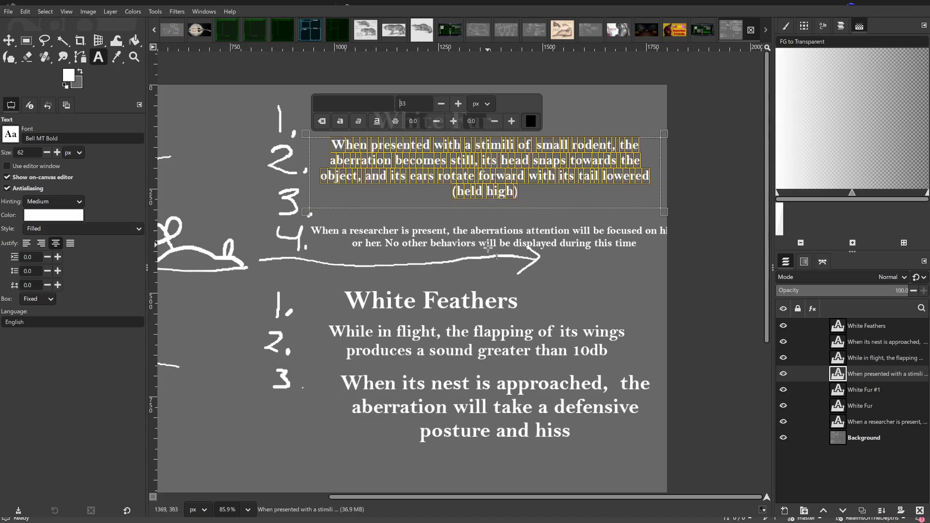
{"action": "key", "text": "Escape"}
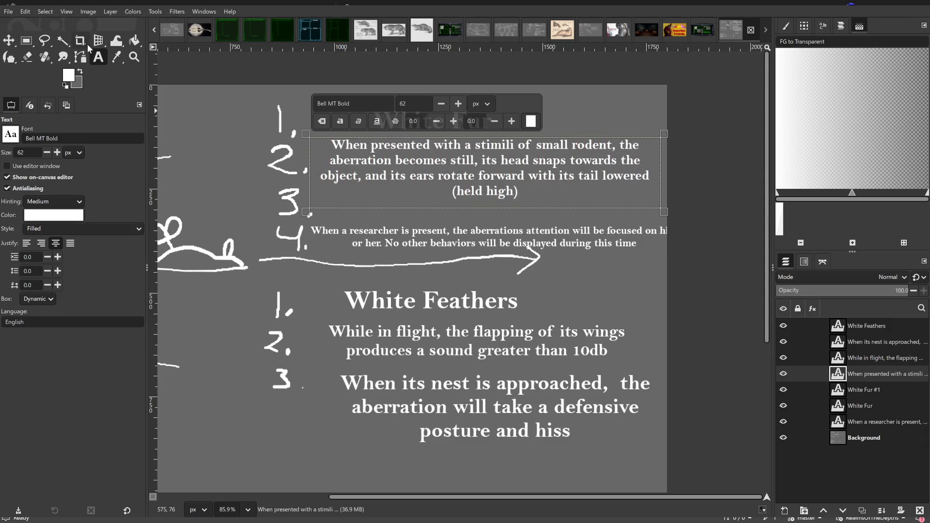
{"action": "left_click", "coordinate": [850, 440]}
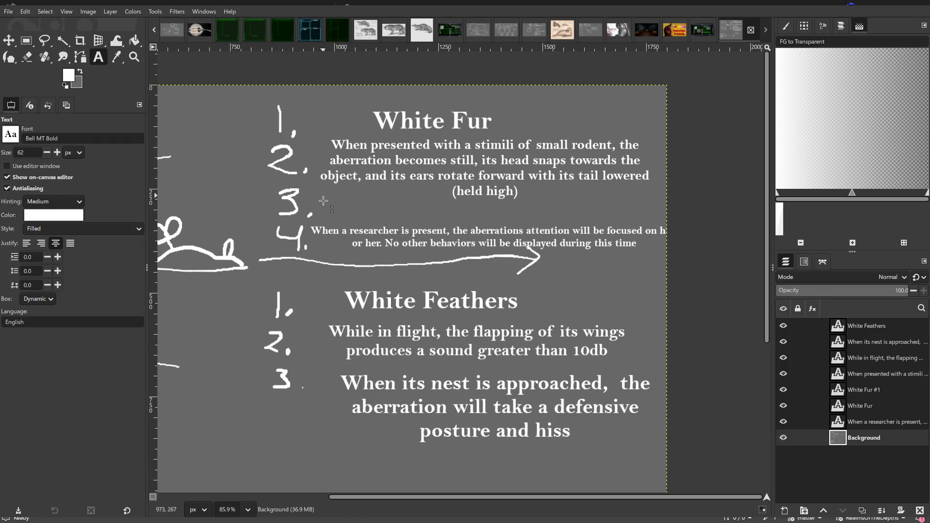
{"action": "left_click", "coordinate": [441, 245]}
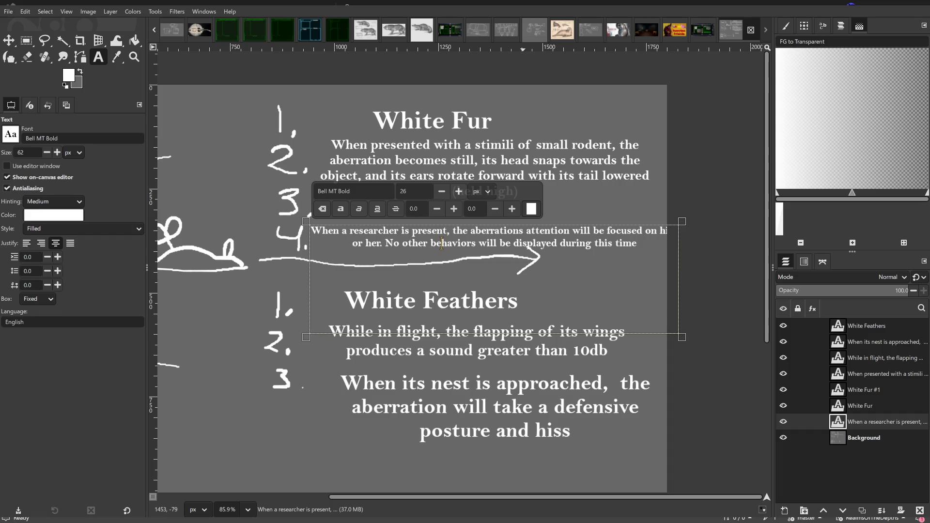
Finish the researcher note and discard a stray text box placed left of the list.
{"action": "left_click", "coordinate": [231, 307]}
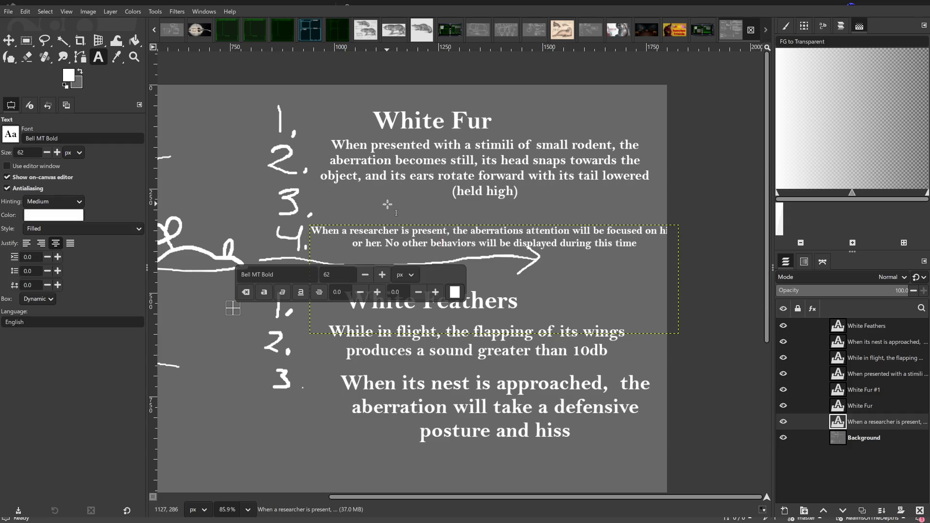
{"action": "left_click", "coordinate": [489, 241]}
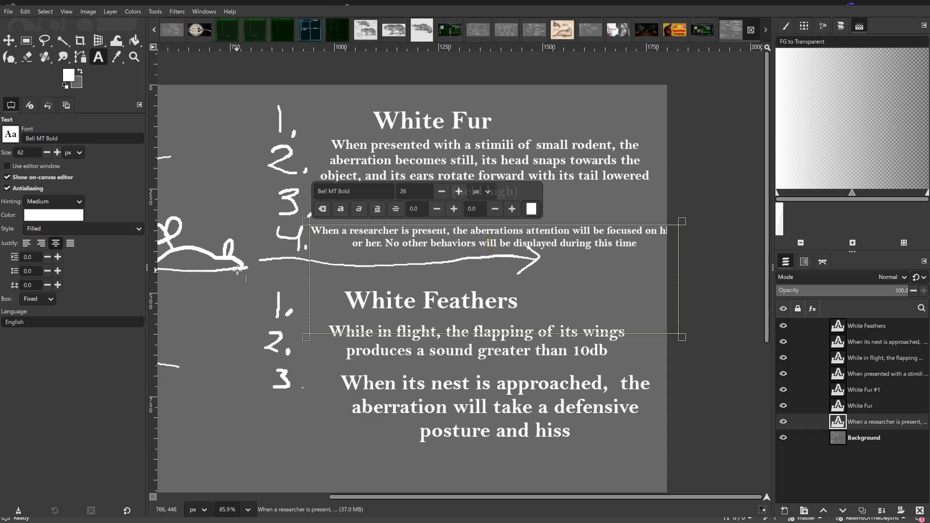
{"action": "left_click", "coordinate": [206, 183]}
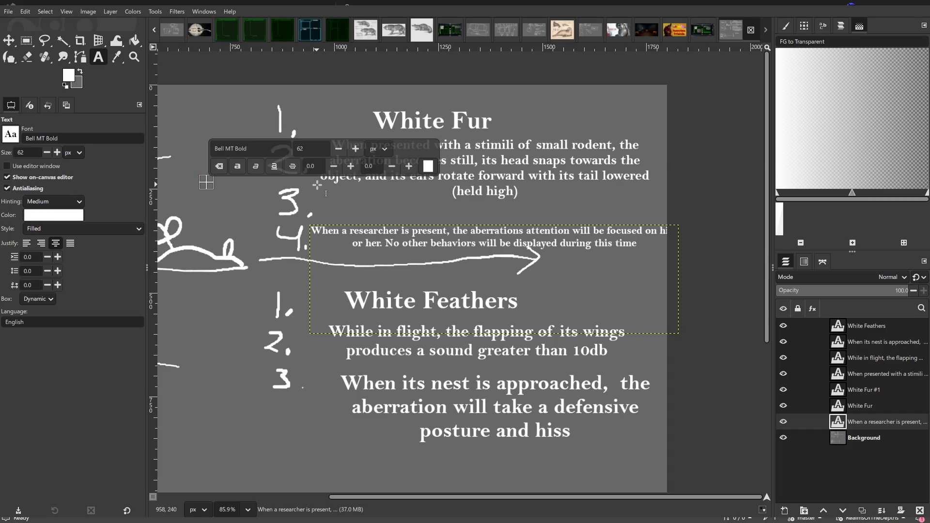
{"action": "left_click", "coordinate": [856, 439]}
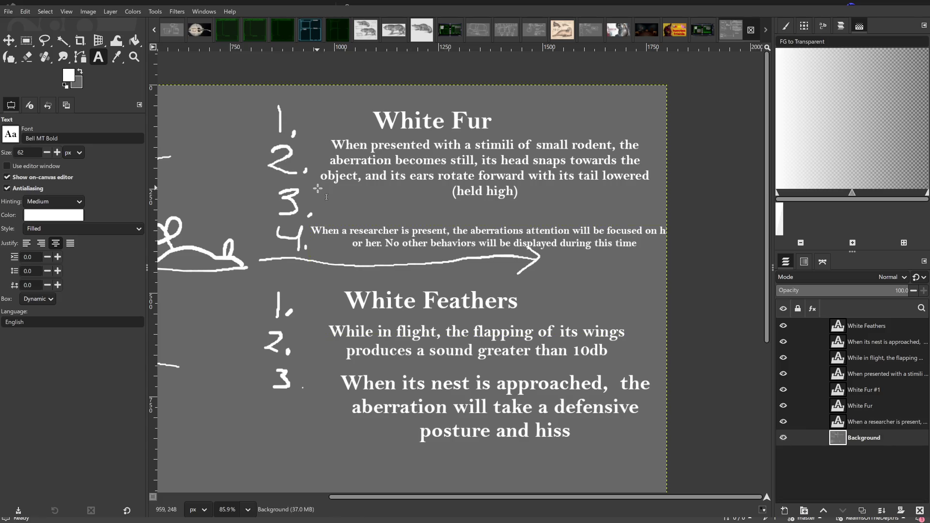
{"action": "left_click", "coordinate": [323, 191]}
Close the stimulus paragraph editor and start a new text box beside item three.
{"action": "left_click", "coordinate": [226, 329]}
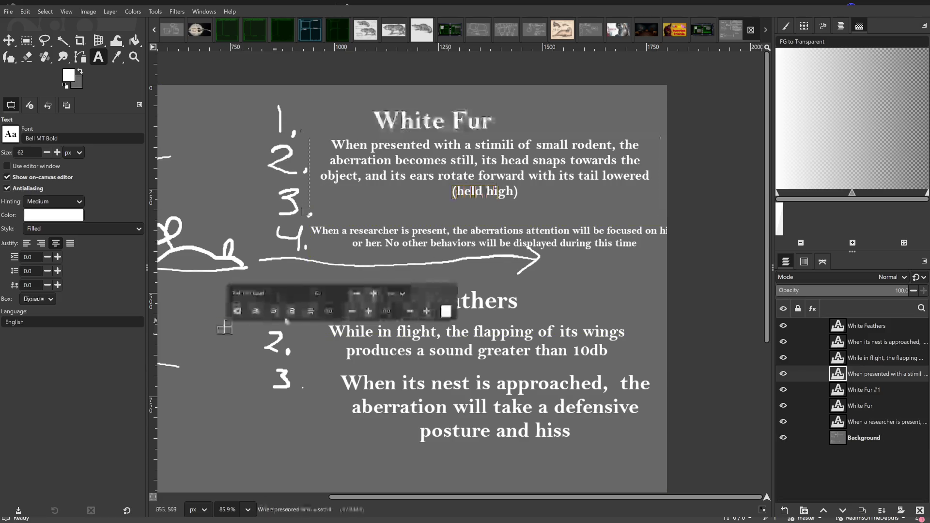
{"action": "left_click", "coordinate": [324, 216]}
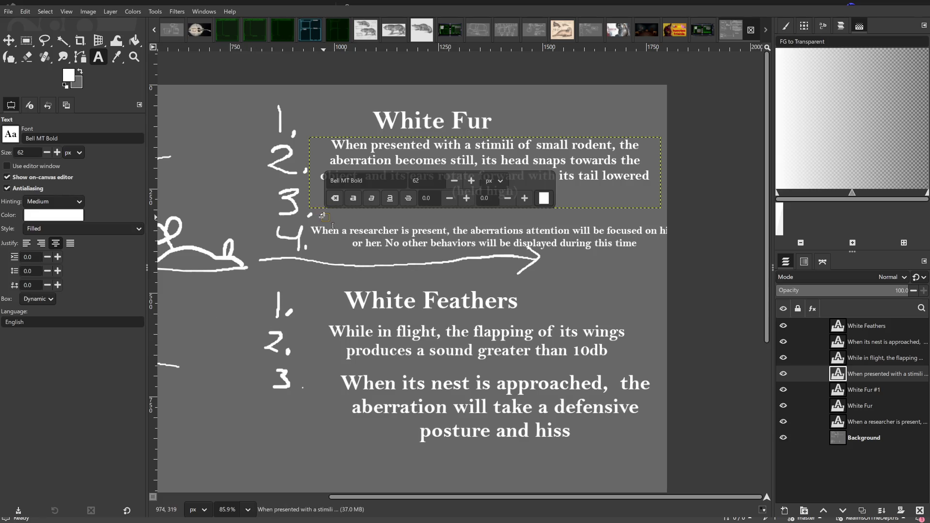
{"action": "left_click", "coordinate": [894, 440]}
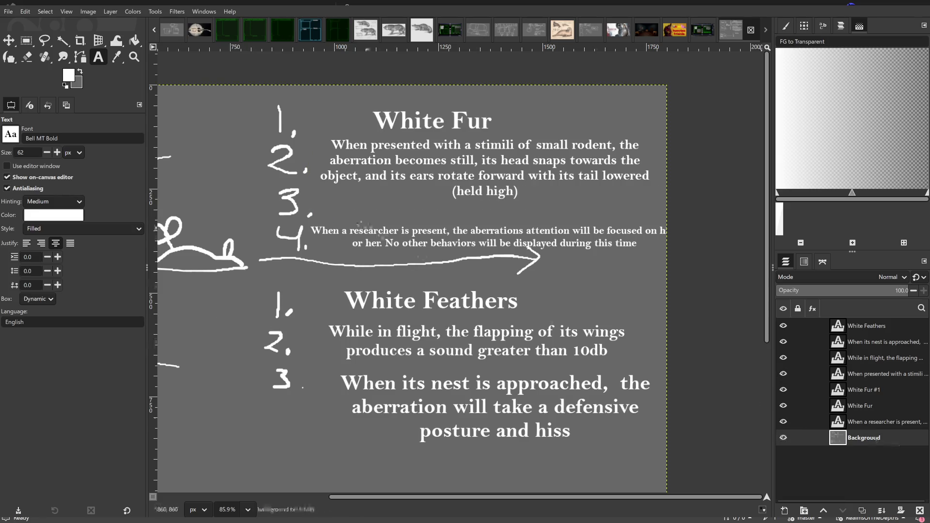
{"action": "left_click", "coordinate": [324, 205]}
{"action": "left_click", "coordinate": [870, 435]}
{"action": "left_click", "coordinate": [371, 218]}
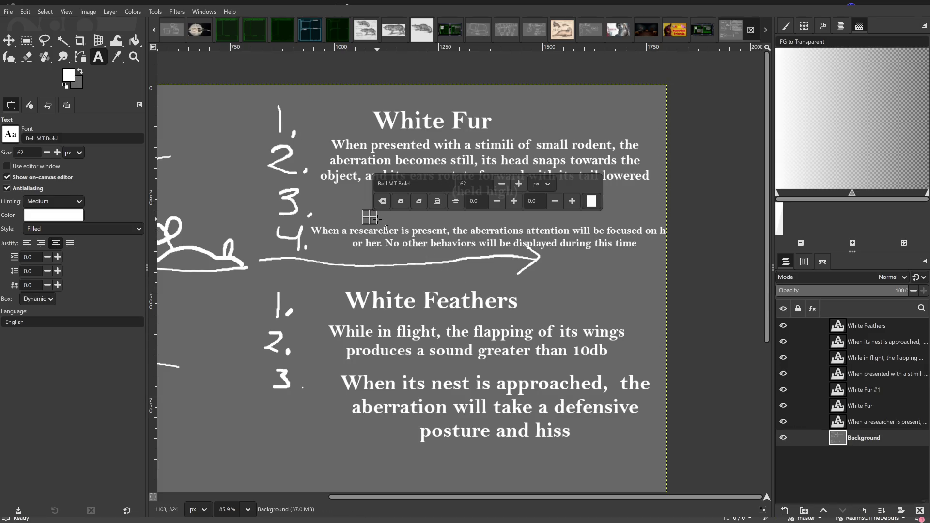
{"action": "type", "text": "Whene"}
Write the strong-scent trait "…the aberration will approach it" and fit its box beside item 3.
{"action": "key", "text": "BackSpace"}
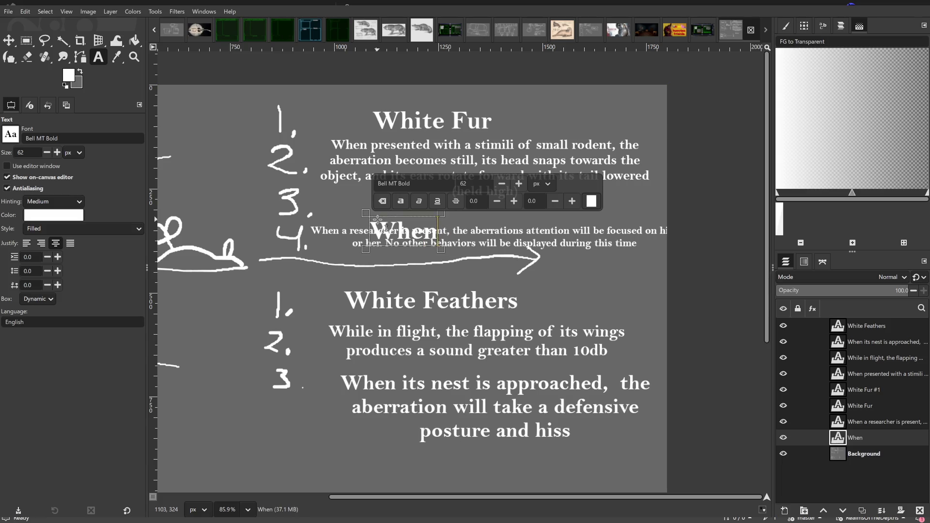
{"action": "type", "text": " a strong scent"}
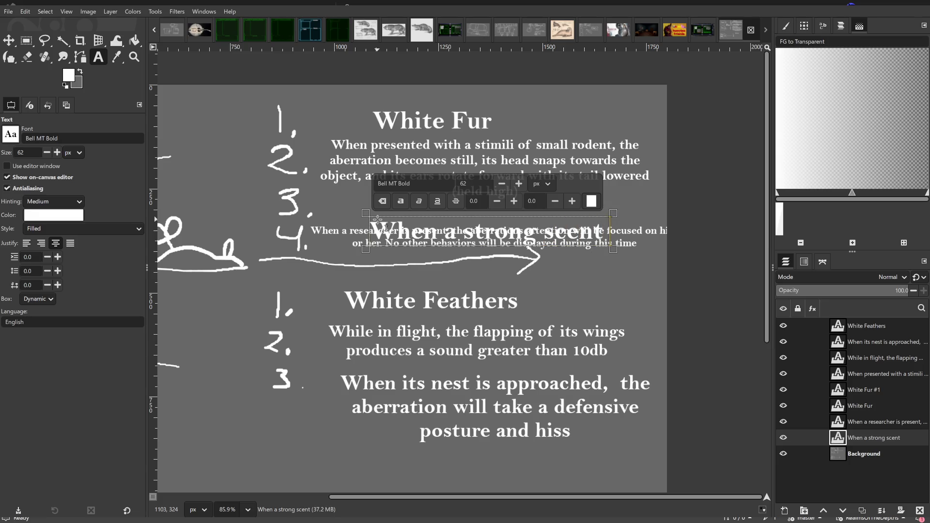
{"action": "type", "text": " is nearby"}
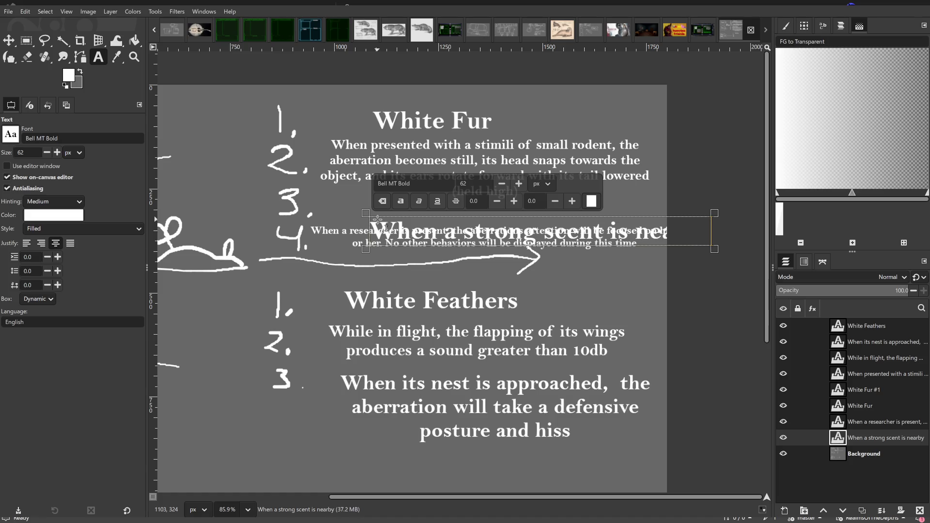
{"action": "left_click_drag", "start_coordinate": [714, 247], "coordinate": [659, 241]}
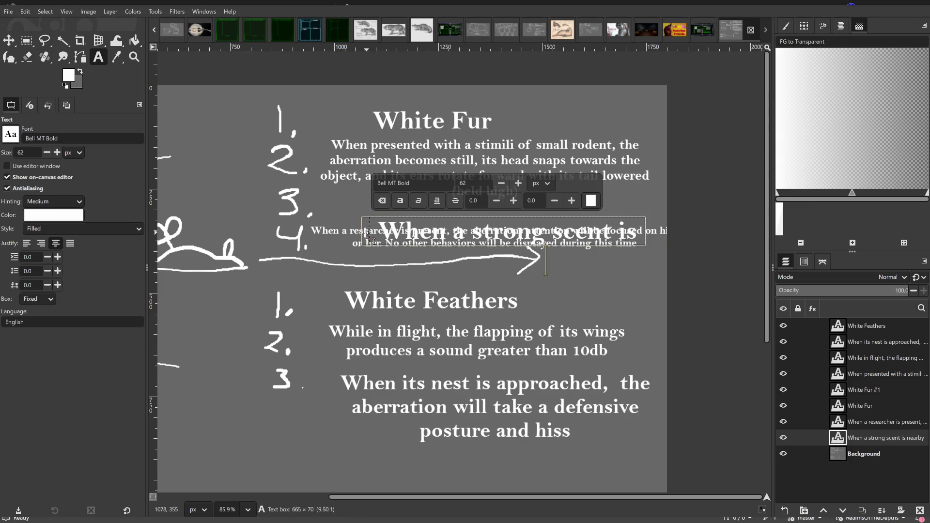
{"action": "left_click_drag", "start_coordinate": [370, 233], "coordinate": [306, 233]}
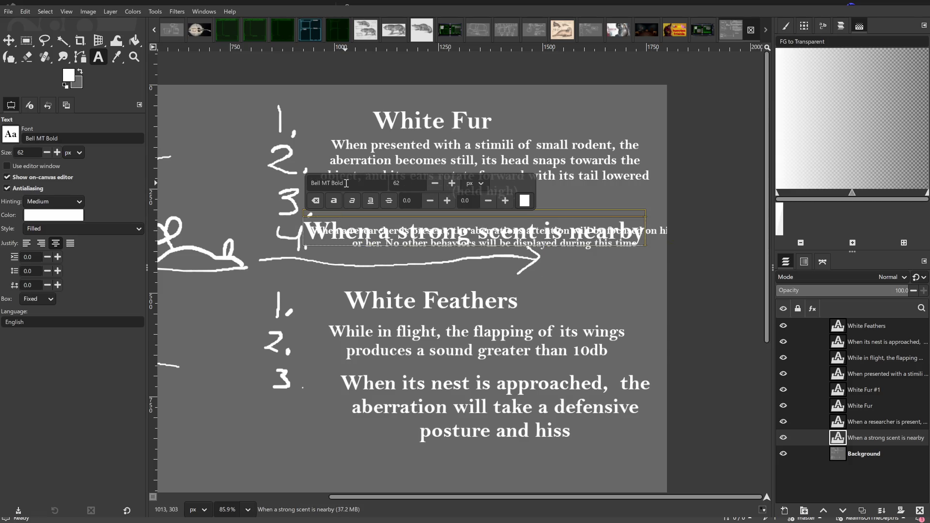
{"action": "left_click_drag", "start_coordinate": [596, 211], "coordinate": [595, 186]}
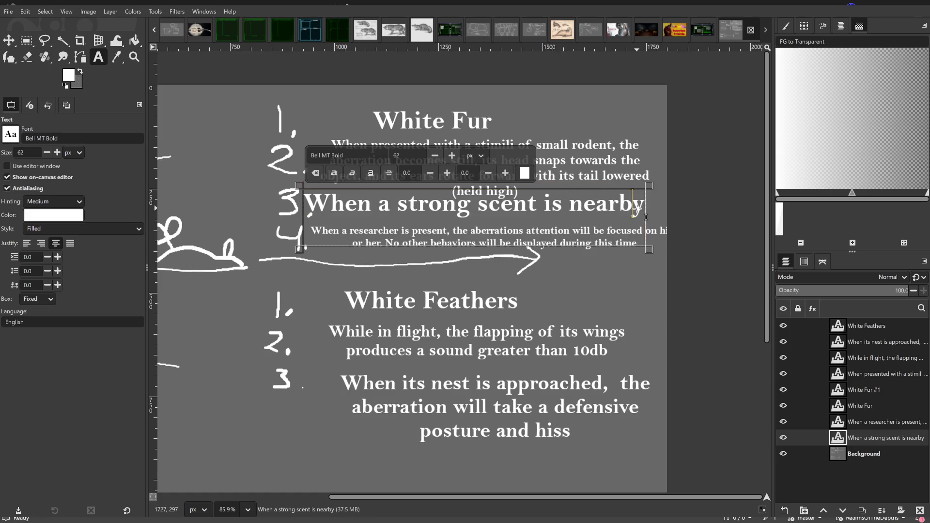
{"action": "type", "text": ".,"}
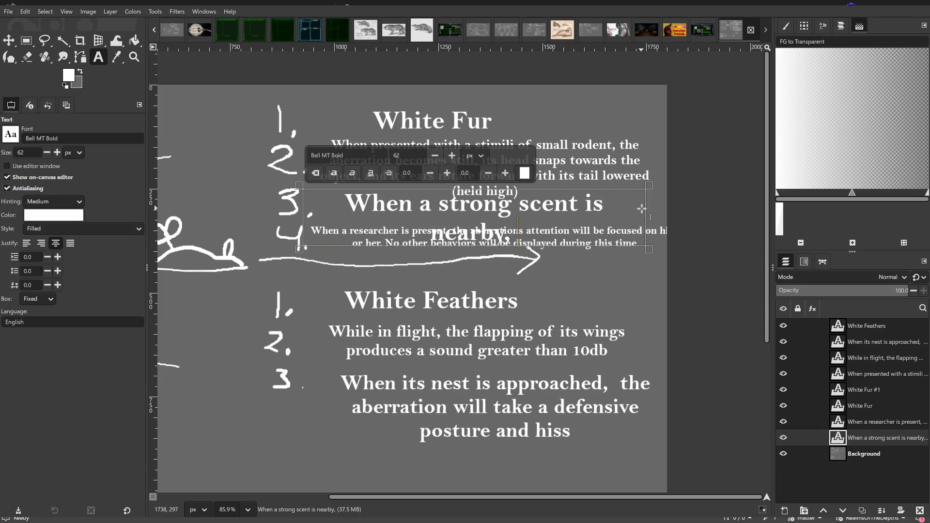
{"action": "type", "text": " the aberra"}
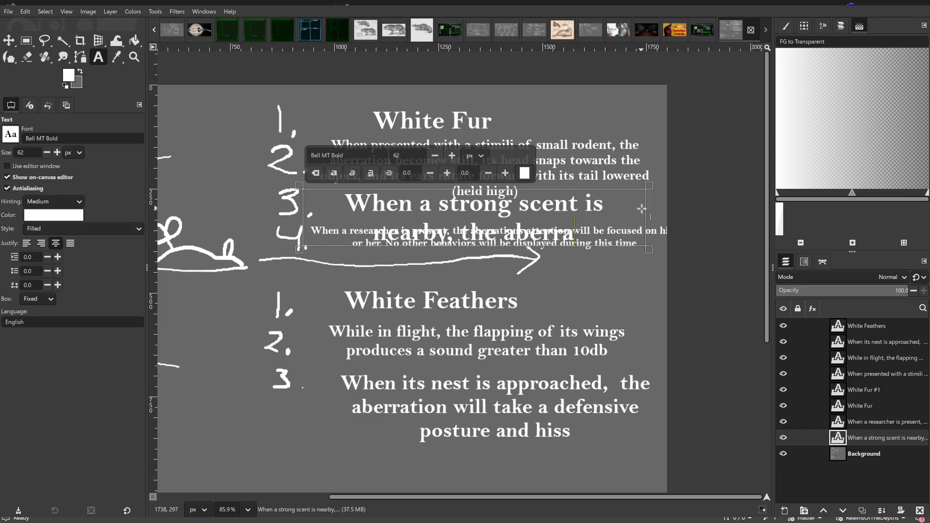
{"action": "type", "text": "tion will "}
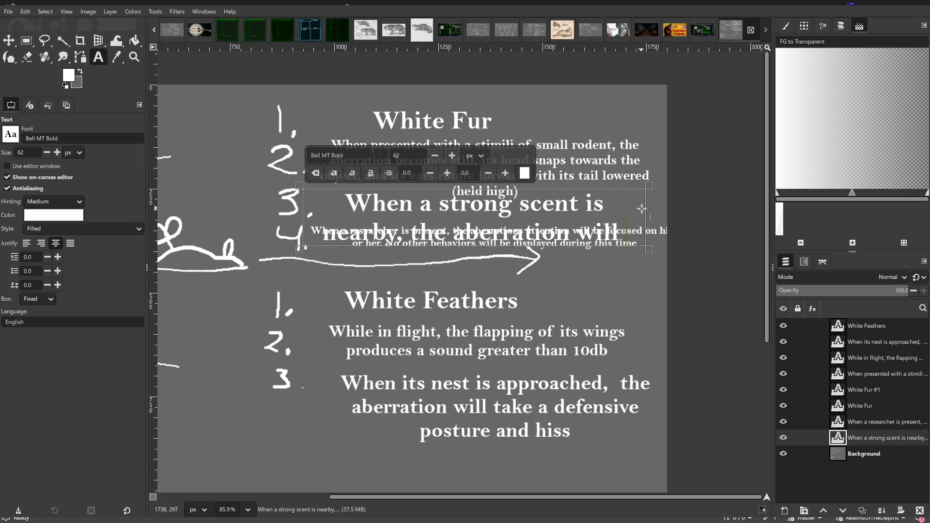
{"action": "type", "text": "ap"}
{"action": "key", "text": "BackSpace"}
{"action": "key", "text": "BackSpace"}
{"action": "key", "text": "BackSpace"}
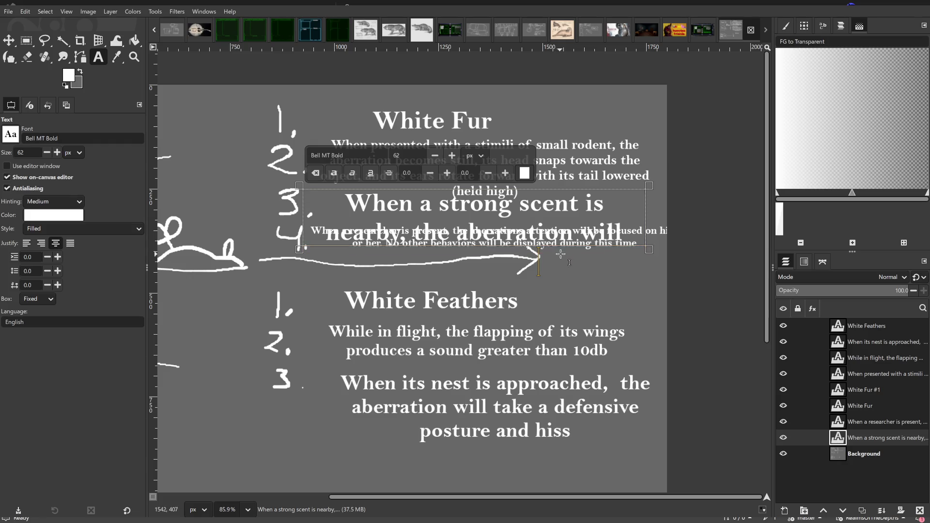
Shrink the strong-scent text onto one line, tighten its box edges, and finish editing.
{"action": "left_click", "coordinate": [440, 157]}
{"action": "left_click", "coordinate": [441, 157]}
{"action": "left_click", "coordinate": [440, 157]}
{"action": "left_click", "coordinate": [441, 157]}
{"action": "left_click", "coordinate": [442, 157]}
{"action": "left_click", "coordinate": [441, 156]}
{"action": "left_click", "coordinate": [441, 158]}
{"action": "left_click", "coordinate": [441, 157]}
{"action": "left_click", "coordinate": [441, 157]}
{"action": "left_click", "coordinate": [441, 158]}
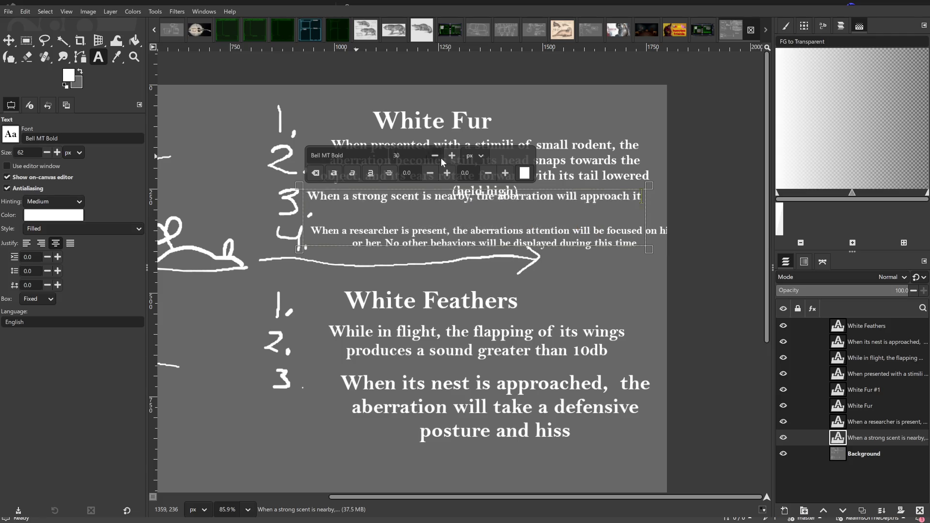
{"action": "left_click_drag", "start_coordinate": [607, 185], "coordinate": [613, 209]}
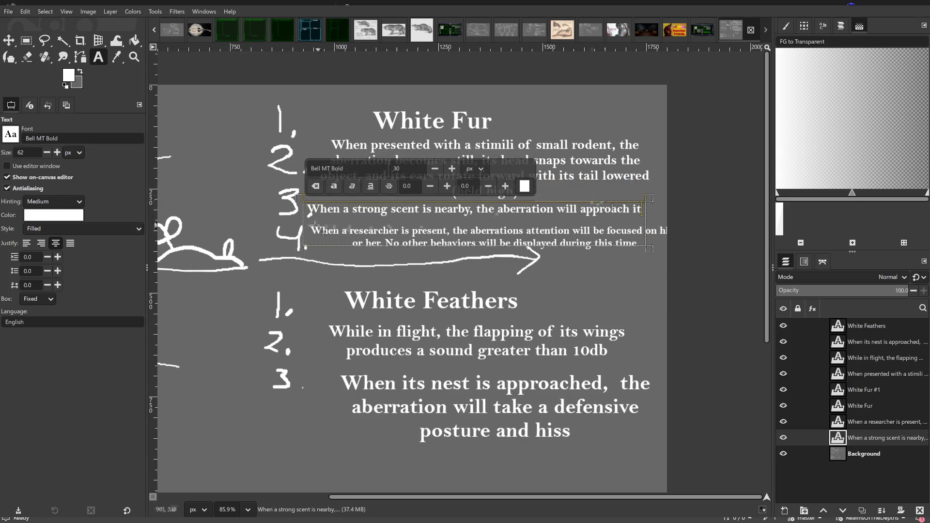
{"action": "left_click_drag", "start_coordinate": [305, 221], "coordinate": [314, 221]}
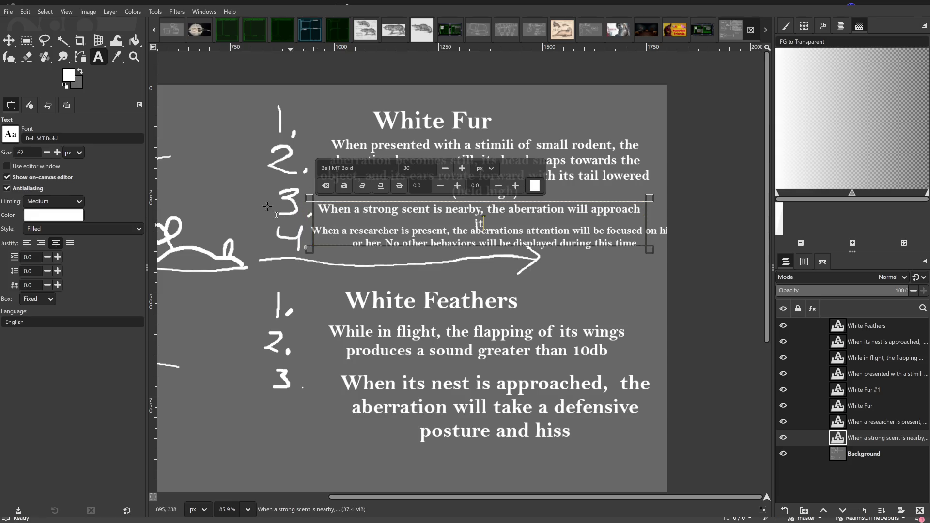
{"action": "left_click", "coordinate": [27, 40]}
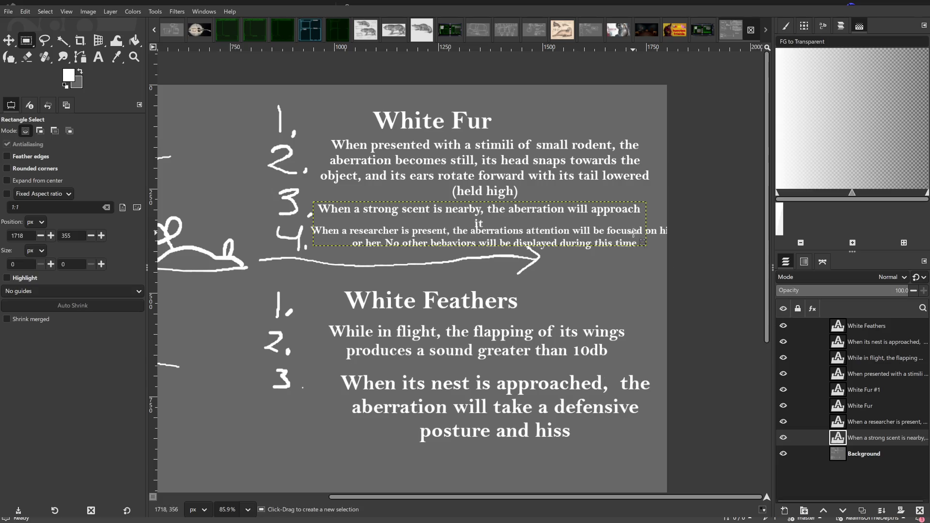
Widen the strong-scent box so "approach it" stays on one line, then view the lower image.
{"action": "left_click", "coordinate": [98, 57]}
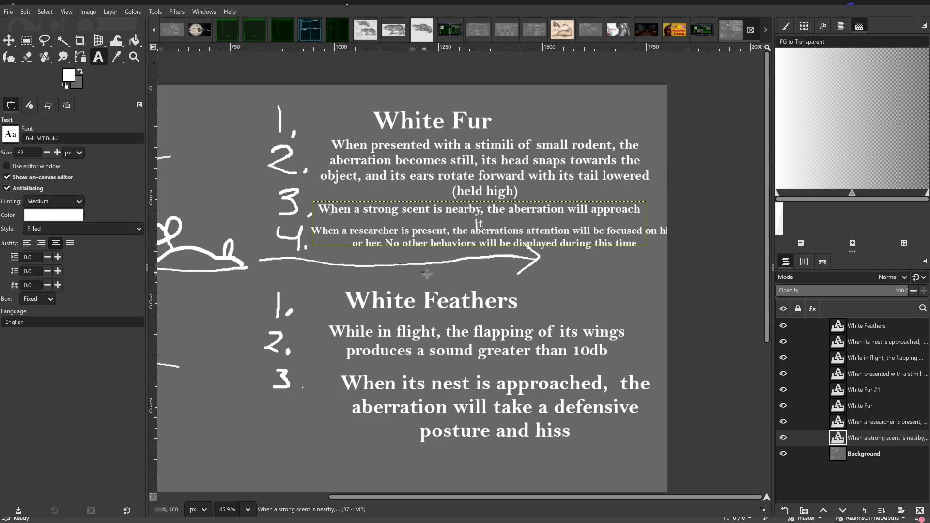
{"action": "left_click", "coordinate": [641, 210]}
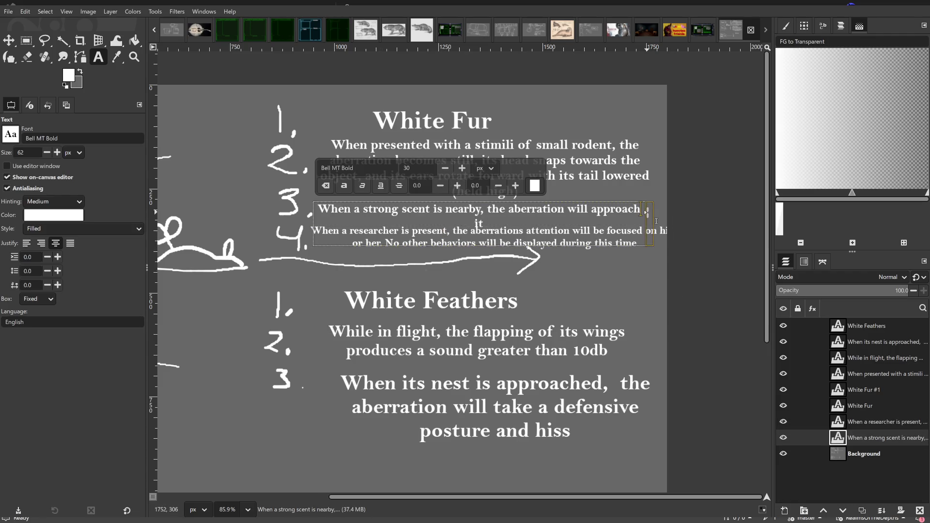
{"action": "left_click_drag", "start_coordinate": [650, 222], "coordinate": [669, 222]}
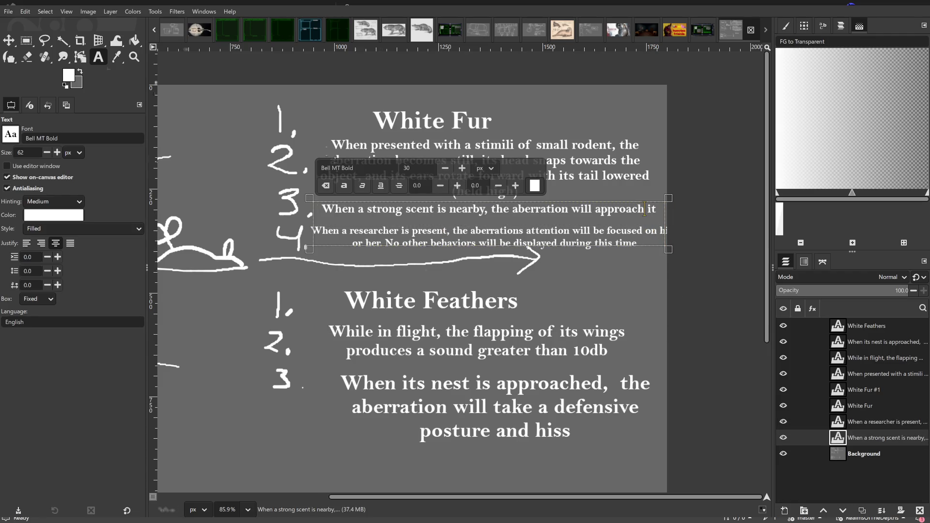
{"action": "left_click", "coordinate": [26, 39]}
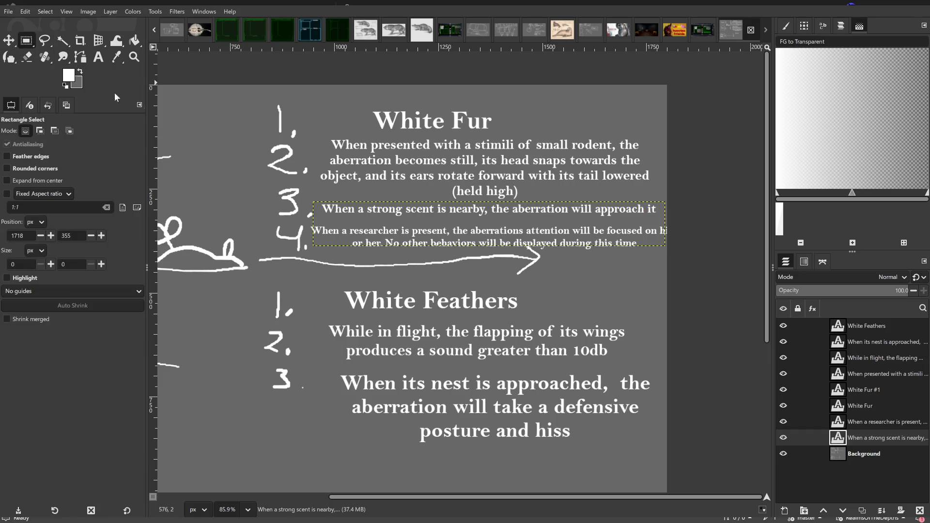
{"action": "left_click", "coordinate": [242, 159]}
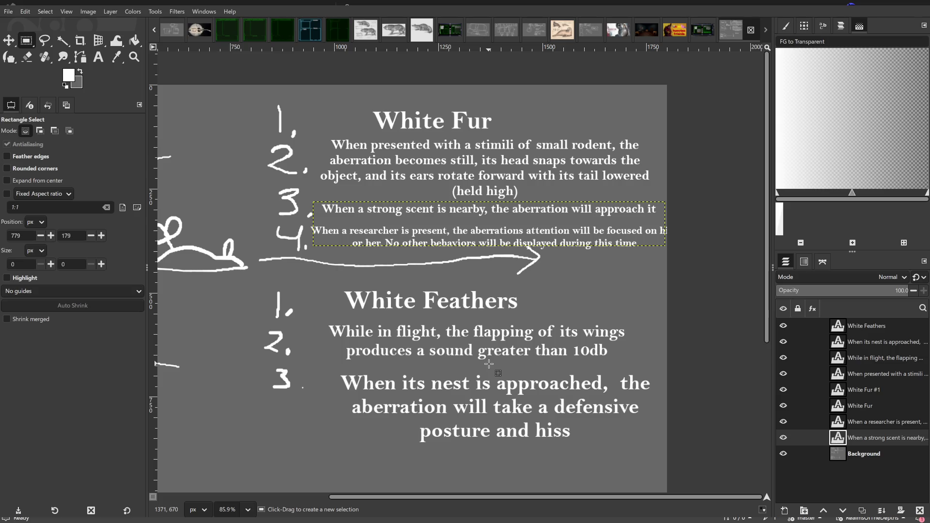
{"action": "left_click_drag", "start_coordinate": [556, 298], "coordinate": [578, 261]}
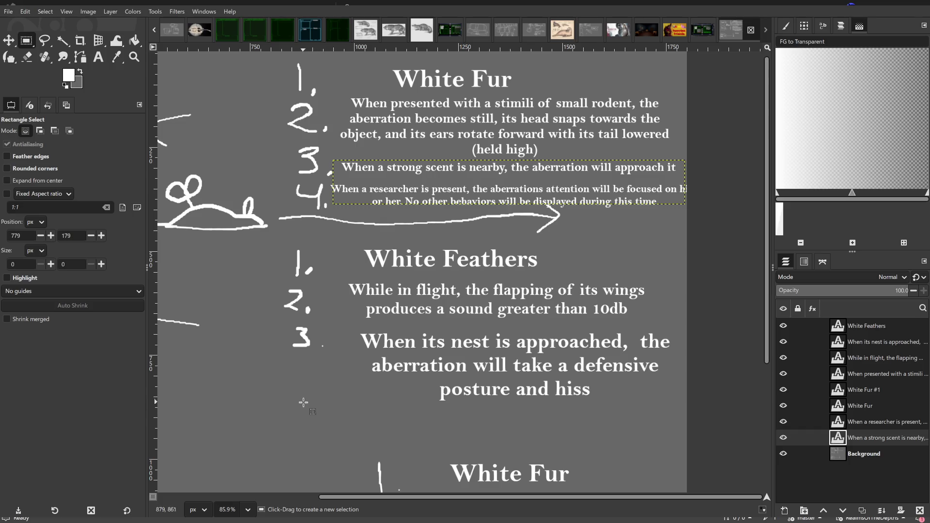
Scroll down to the polar bear's empty White Fur list and switch to the Ink tool.
{"action": "left_click_drag", "start_coordinate": [303, 402], "coordinate": [361, 359]}
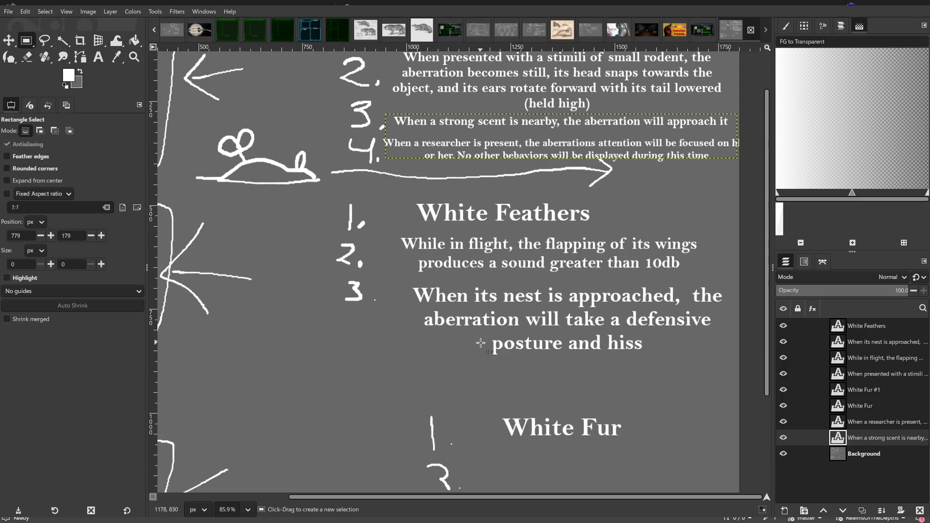
{"action": "scroll", "coordinate": [476, 335], "scroll_direction": "up", "scroll_amount": 2}
{"action": "scroll", "coordinate": [477, 334], "scroll_direction": "right", "scroll_amount": 3}
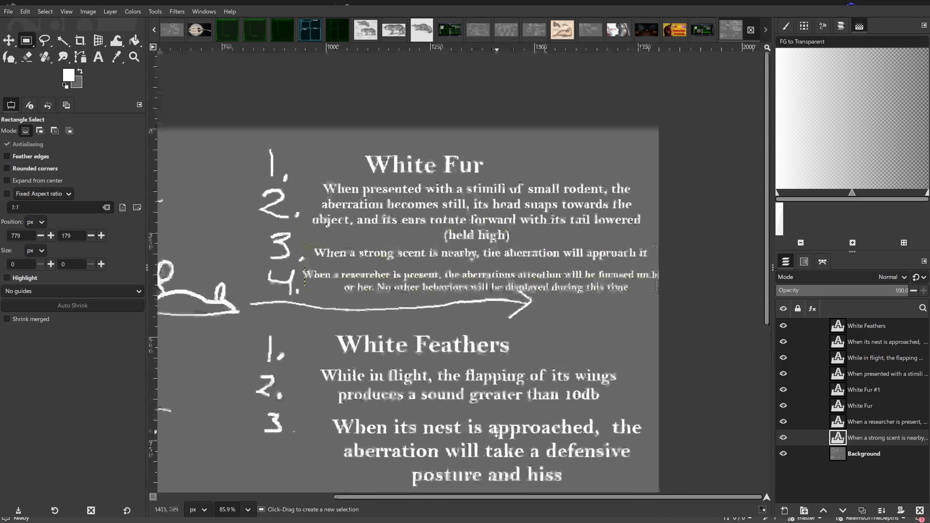
{"action": "scroll", "coordinate": [477, 334], "scroll_direction": "down", "scroll_amount": 2}
{"action": "scroll", "coordinate": [521, 280], "scroll_direction": "left", "scroll_amount": 2}
{"action": "scroll", "coordinate": [521, 280], "scroll_direction": "down", "scroll_amount": 3}
{"action": "scroll", "coordinate": [521, 281], "scroll_direction": "down", "scroll_amount": 1}
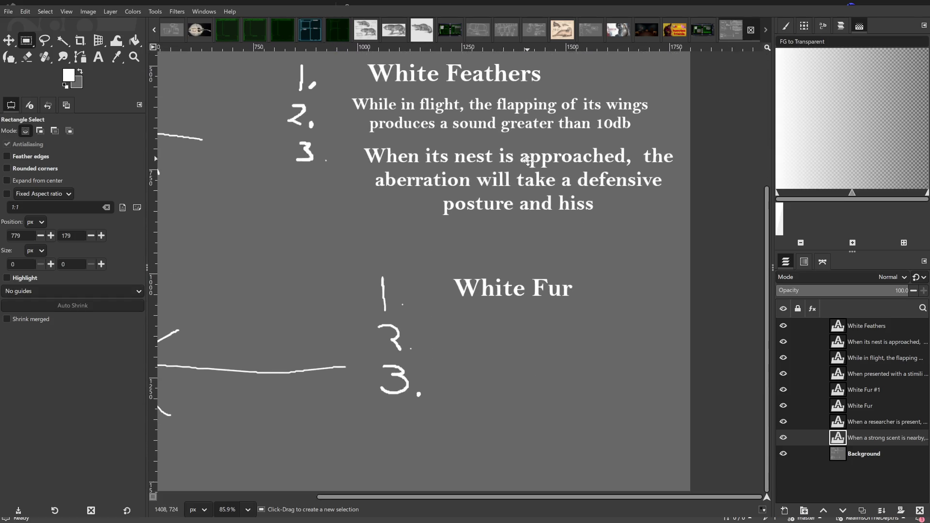
{"action": "scroll", "coordinate": [651, 334], "scroll_direction": "left", "scroll_amount": 3}
{"action": "scroll", "coordinate": [652, 335], "scroll_direction": "down", "scroll_amount": 2}
{"action": "scroll", "coordinate": [651, 335], "scroll_direction": "right", "scroll_amount": 2}
{"action": "scroll", "coordinate": [603, 276], "scroll_direction": "up", "scroll_amount": 2}
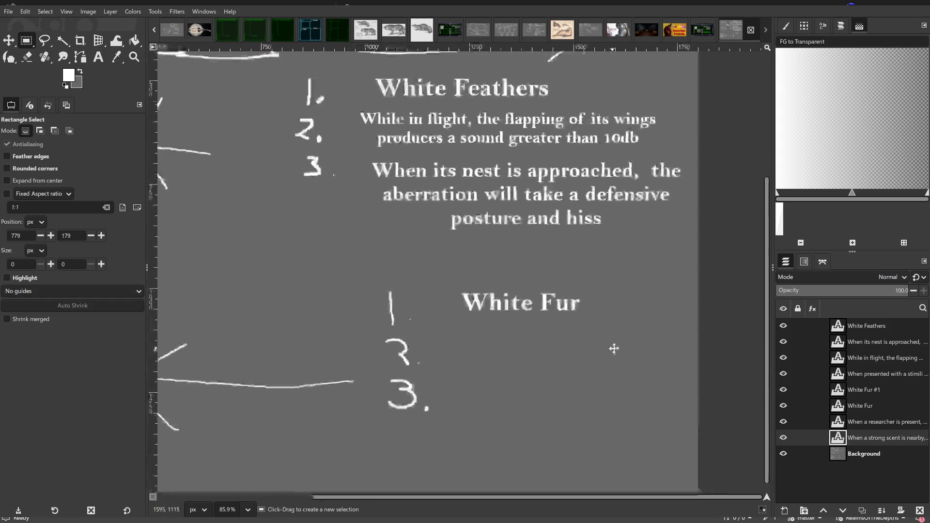
{"action": "scroll", "coordinate": [671, 347], "scroll_direction": "down", "scroll_amount": 2}
{"action": "scroll", "coordinate": [670, 347], "scroll_direction": "right", "scroll_amount": 1}
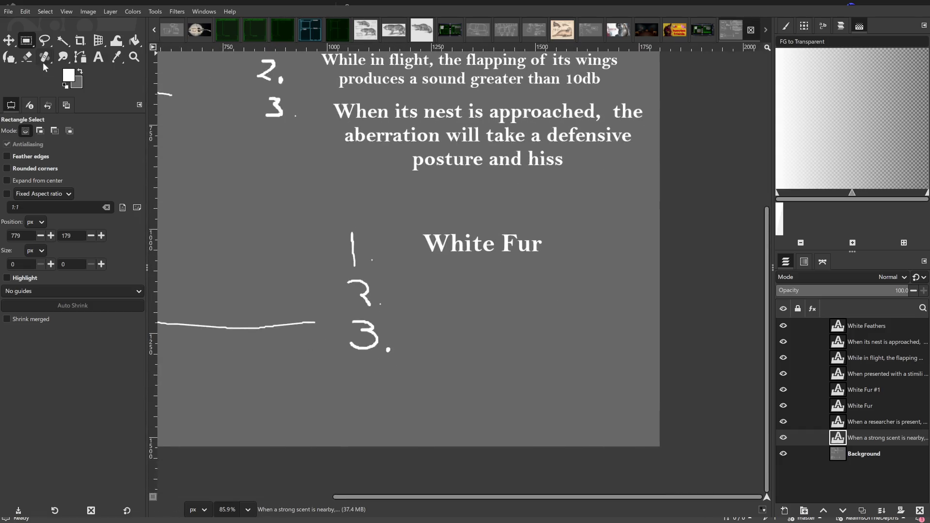
{"action": "scroll", "coordinate": [357, 297], "scroll_direction": "up", "scroll_amount": 4}
{"action": "scroll", "coordinate": [357, 297], "scroll_direction": "left", "scroll_amount": 2}
{"action": "key", "text": "k"}
{"action": "scroll", "coordinate": [349, 276], "scroll_direction": "down", "scroll_amount": 3}
{"action": "scroll", "coordinate": [404, 374], "scroll_direction": "down", "scroll_amount": 3}
{"action": "scroll", "coordinate": [404, 374], "scroll_direction": "right", "scroll_amount": 1}
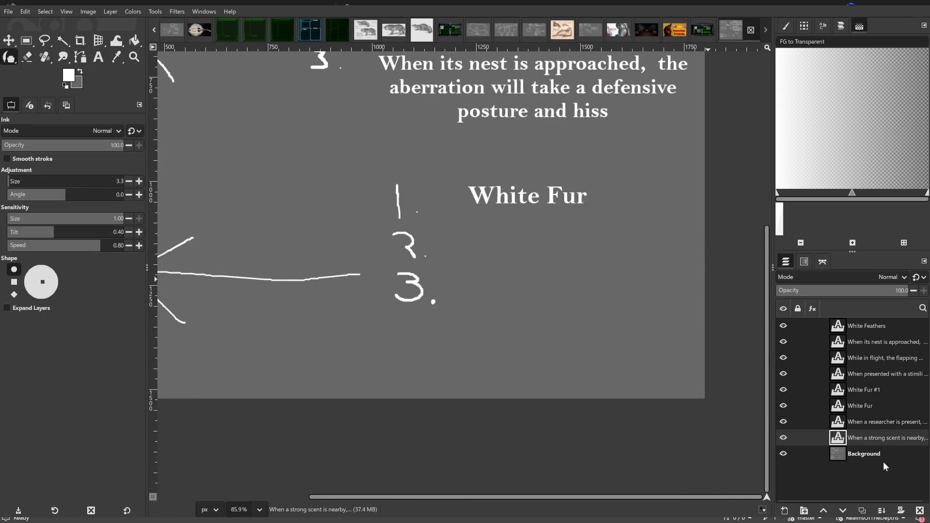
Hand-draw '4.' below '3.' on the Background layer, undoing a stray arrow from the rodent.
{"action": "left_click", "coordinate": [870, 455]}
{"action": "mouse_move", "coordinate": [405, 320]}
{"action": "left_mouse_down"}
{"action": "mouse_move", "coordinate": [423, 333]}
{"action": "mouse_move", "coordinate": [416, 348]}
{"action": "left_mouse_up"}
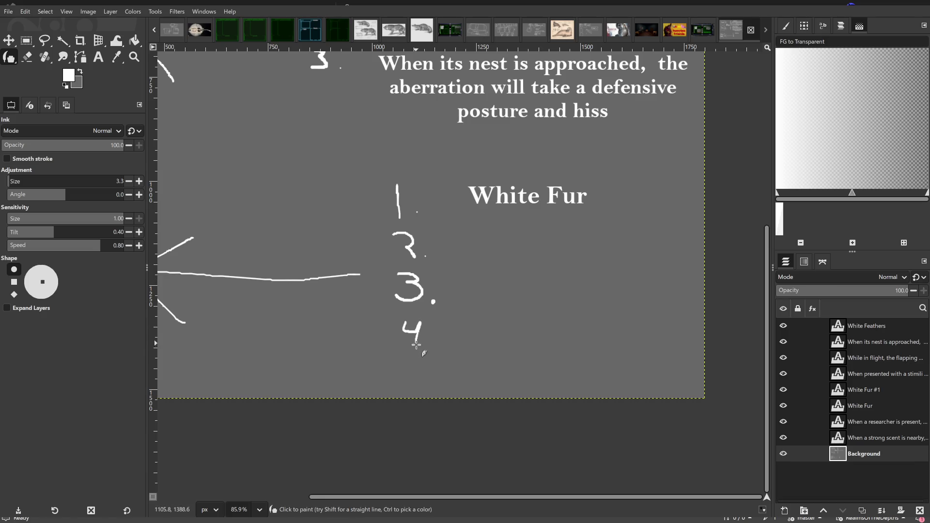
{"action": "left_click", "coordinate": [429, 344]}
{"action": "scroll", "coordinate": [480, 367], "scroll_direction": "left", "scroll_amount": 1}
{"action": "scroll", "coordinate": [480, 368], "scroll_direction": "up", "scroll_amount": 2}
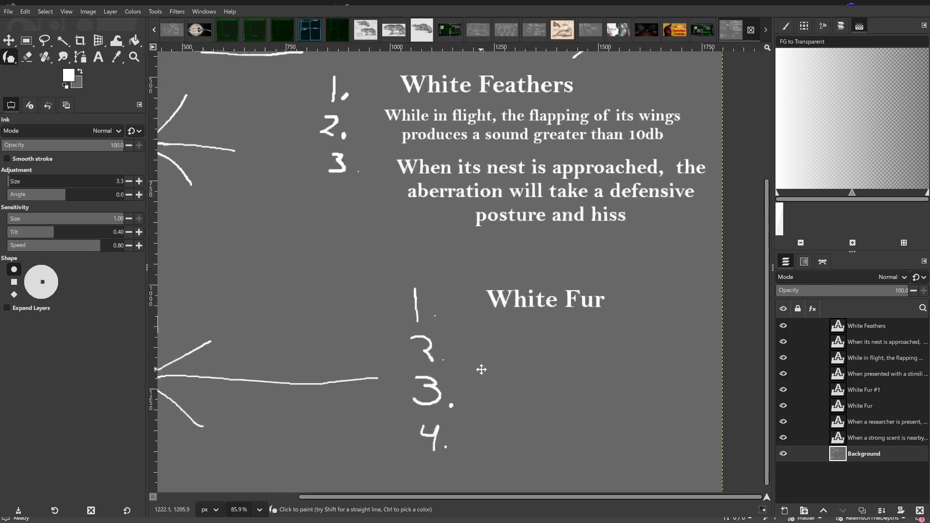
{"action": "scroll", "coordinate": [495, 266], "scroll_direction": "up", "scroll_amount": 3}
{"action": "scroll", "coordinate": [378, 240], "scroll_direction": "up", "scroll_amount": 1}
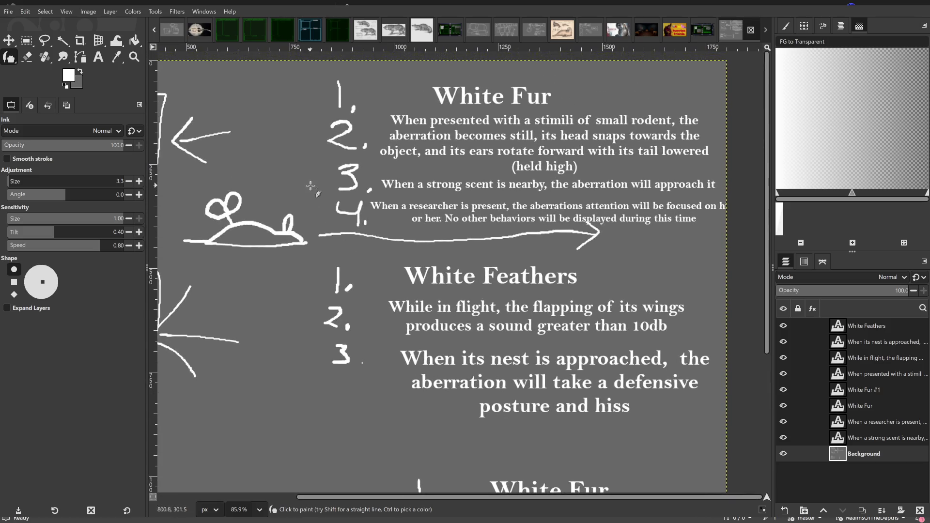
{"action": "mouse_move", "coordinate": [277, 181]}
{"action": "left_mouse_down"}
{"action": "mouse_move", "coordinate": [325, 203]}
{"action": "mouse_move", "coordinate": [308, 209]}
{"action": "left_mouse_up"}
{"action": "key", "text": "ctrl+z"}
{"action": "key", "text": "ctrl+z"}
{"action": "key", "text": "ctrl+z"}
{"action": "scroll", "coordinate": [313, 218], "scroll_direction": "down", "scroll_amount": 8}
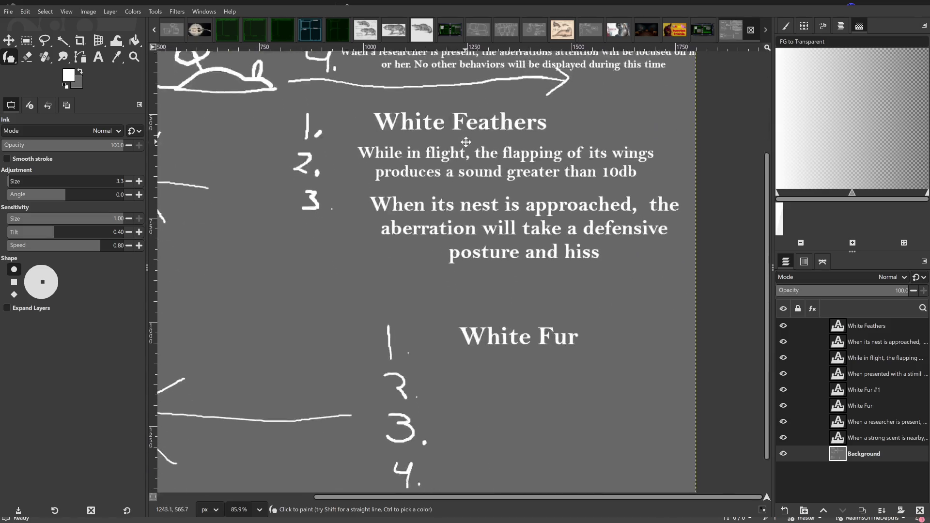
{"action": "scroll", "coordinate": [473, 248], "scroll_direction": "right", "scroll_amount": 3}
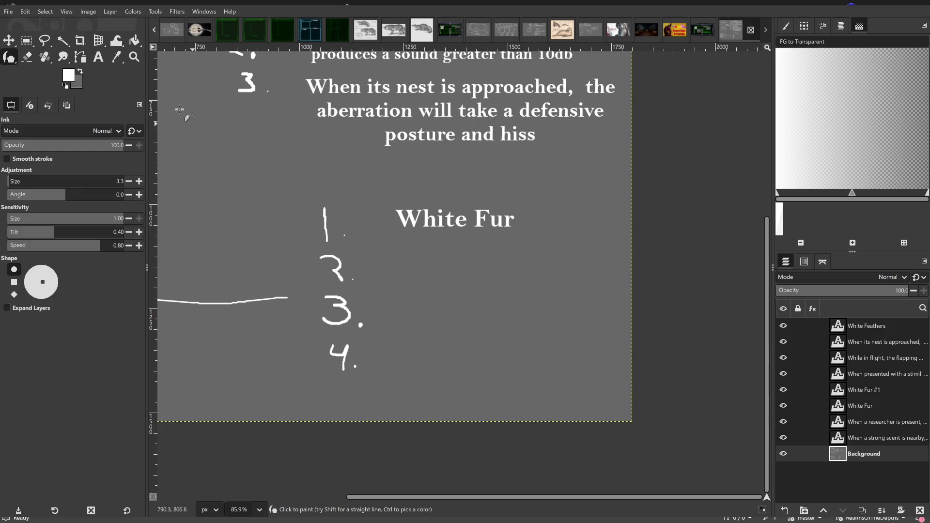
{"action": "left_click", "coordinate": [98, 57]}
Start the trait 'The aberration is aggresive to…' beside number 2 and narrow its box.
{"action": "left_click", "coordinate": [373, 260]}
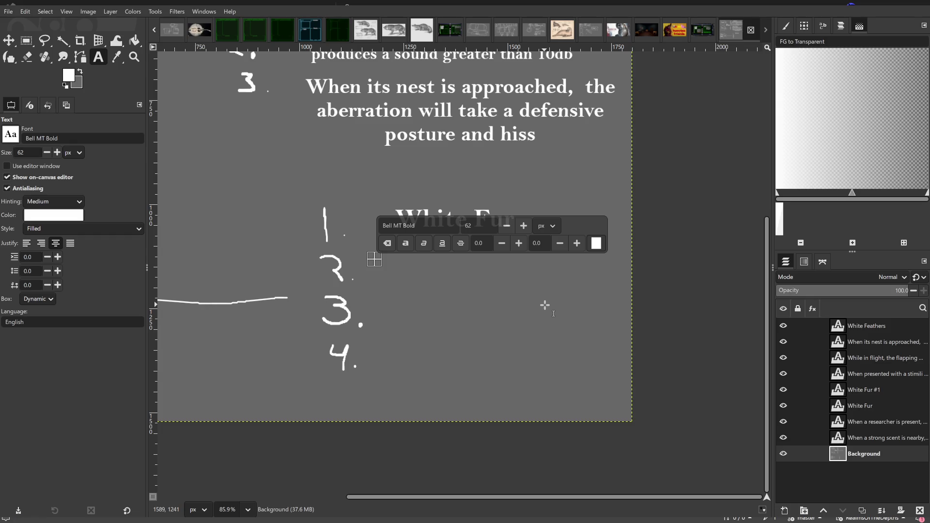
{"action": "type", "text": "The aberrat"}
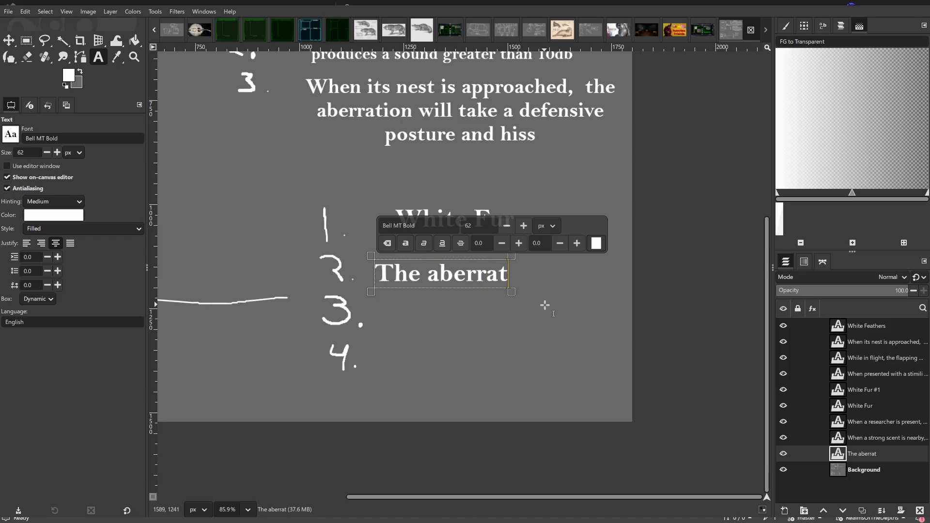
{"action": "type", "text": "ion is aggresive to w"}
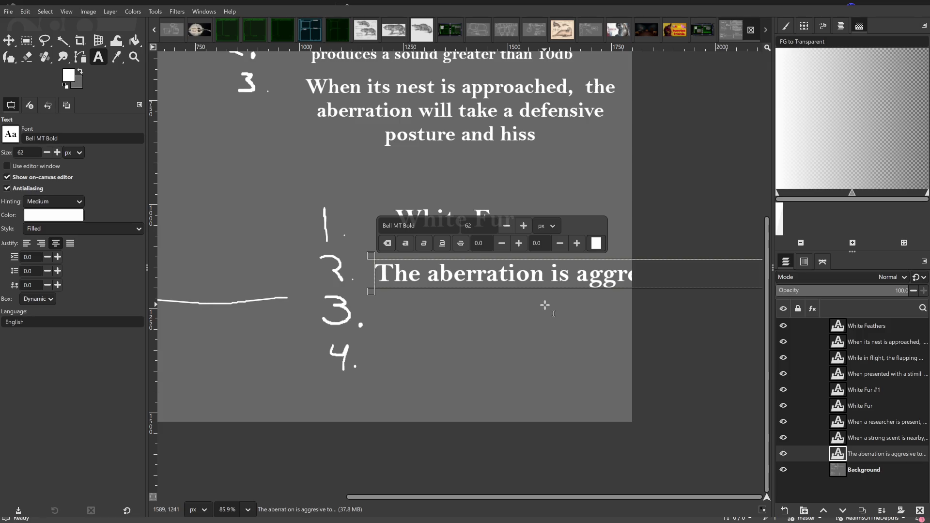
{"action": "scroll", "coordinate": [545, 305], "scroll_direction": "down", "scroll_amount": 1}
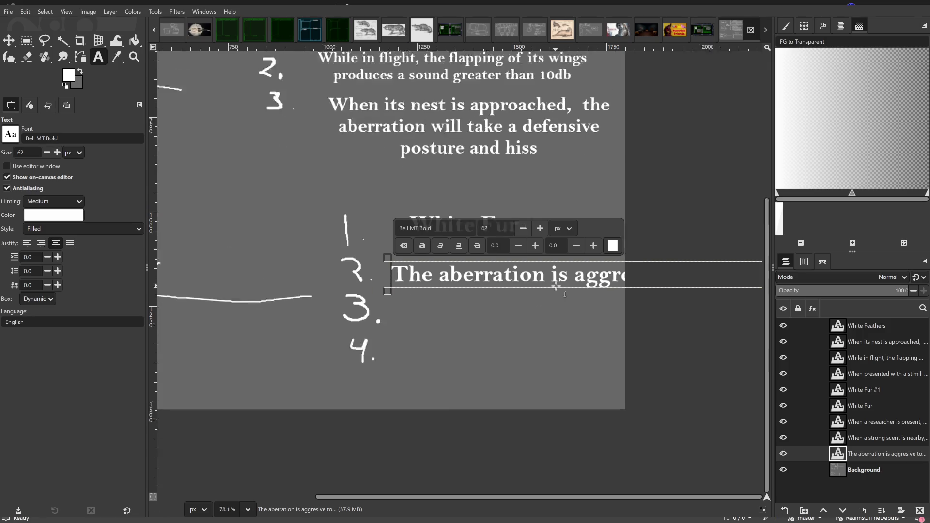
{"action": "scroll", "coordinate": [720, 301], "scroll_direction": "down", "scroll_amount": 2}
{"action": "scroll", "coordinate": [654, 301], "scroll_direction": "down", "scroll_amount": 2}
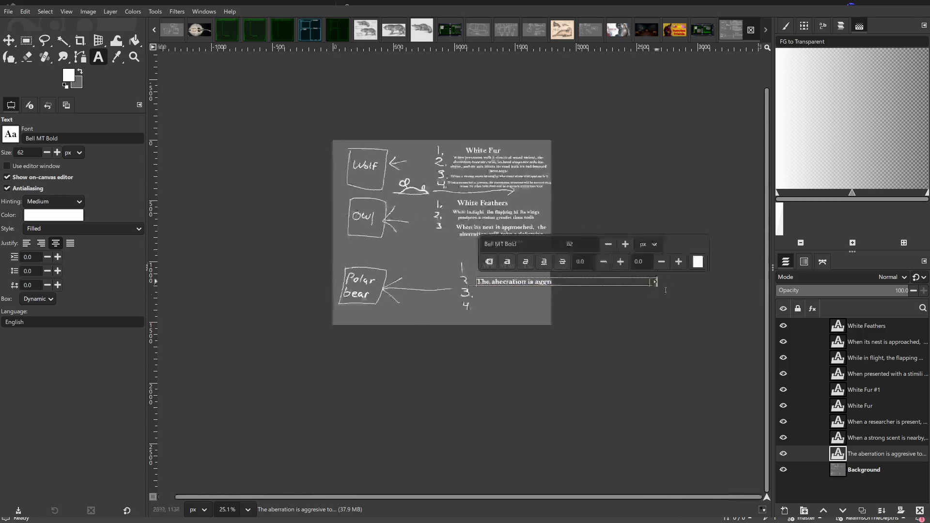
{"action": "left_click_drag", "start_coordinate": [653, 290], "coordinate": [544, 293]}
{"action": "scroll", "coordinate": [553, 301], "scroll_direction": "up", "scroll_amount": 2}
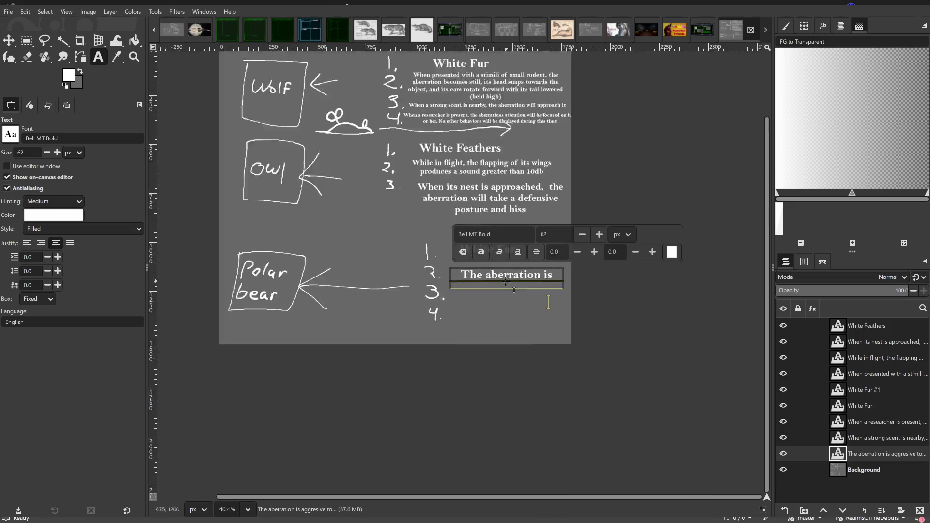
{"action": "scroll", "coordinate": [570, 311], "scroll_direction": "up", "scroll_amount": 2}
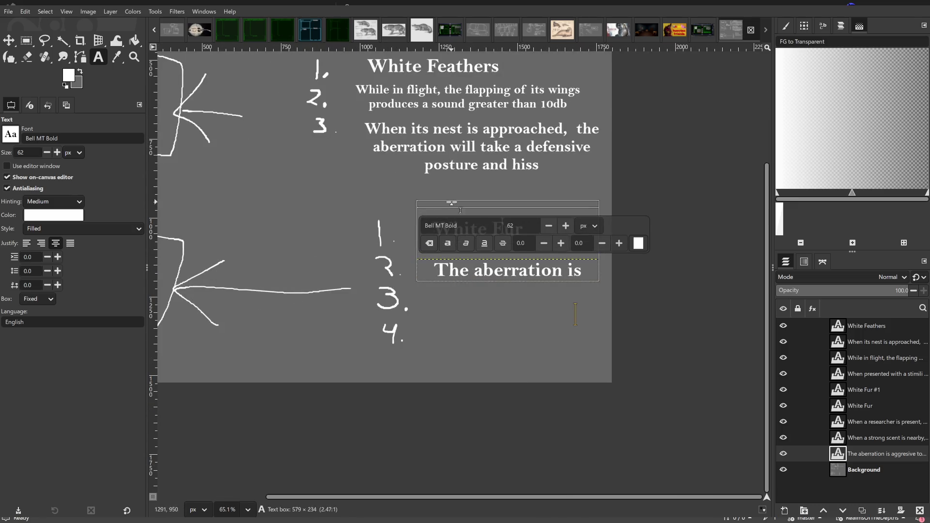
Resize the box, set the text to 36 px and remove the extra space before 'all' so the trait fits on two lines.
{"action": "left_click_drag", "start_coordinate": [451, 256], "coordinate": [429, 210]}
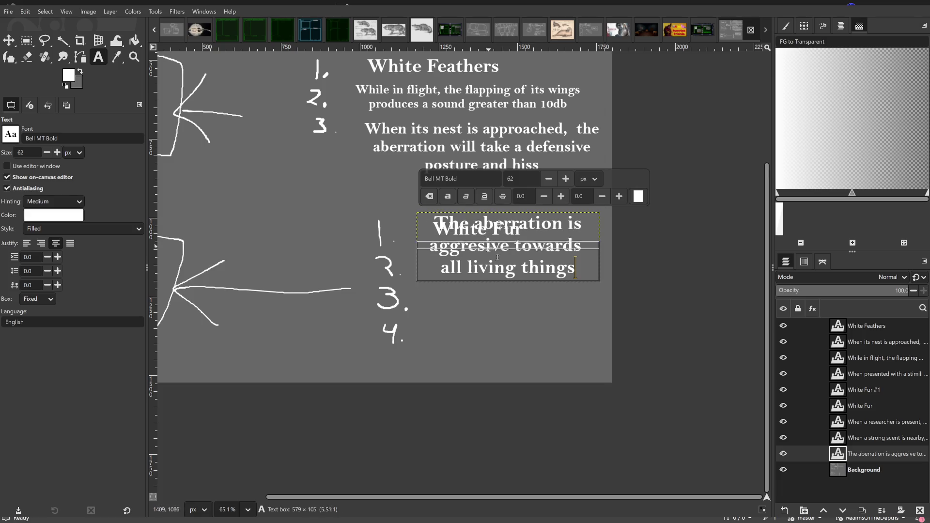
{"action": "left_click_drag", "start_coordinate": [490, 211], "coordinate": [494, 243]}
{"action": "left_click_drag", "start_coordinate": [409, 260], "coordinate": [393, 262]}
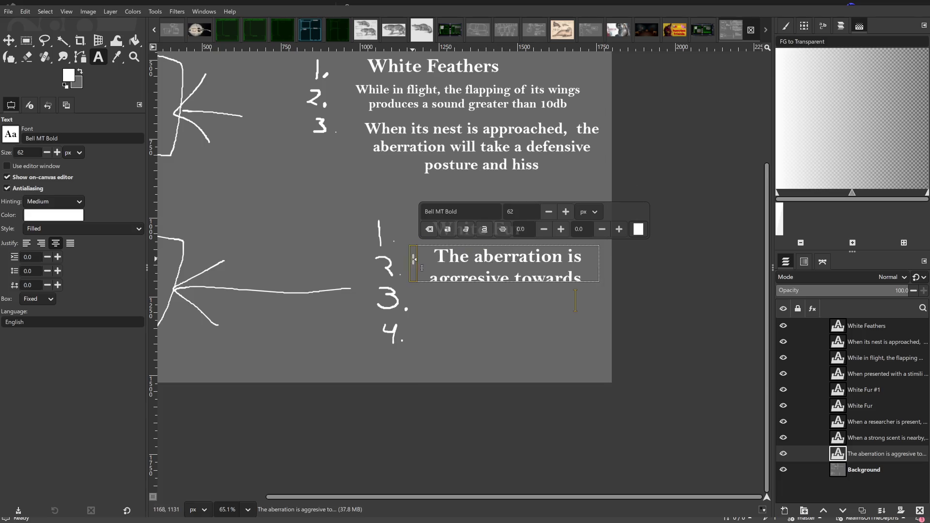
{"action": "left_click_drag", "start_coordinate": [593, 279], "coordinate": [626, 282]}
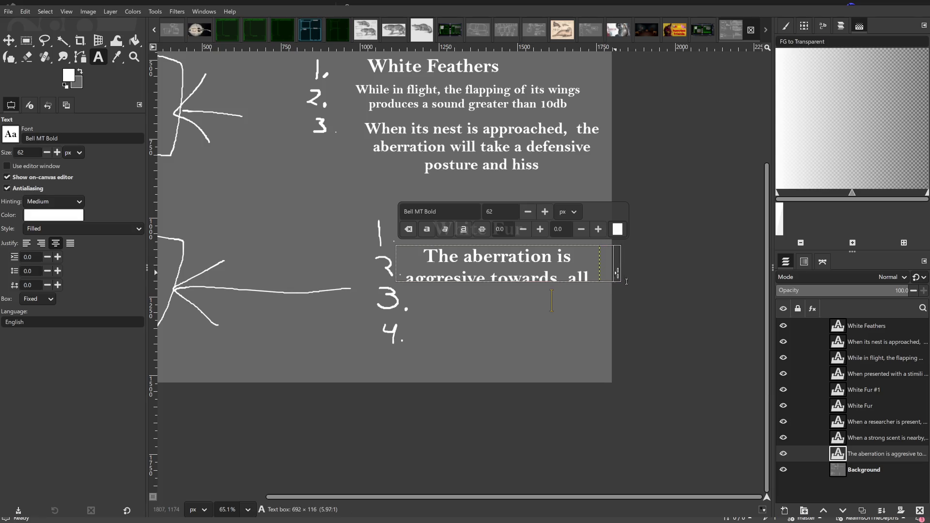
{"action": "left_click", "coordinate": [526, 212]}
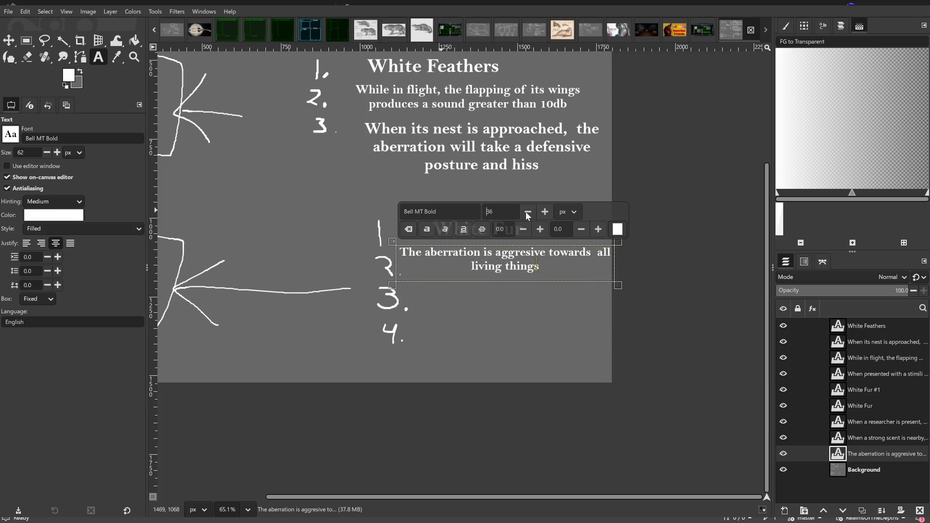
{"action": "left_click", "coordinate": [589, 252]}
{"action": "key", "text": "BackSpace"}
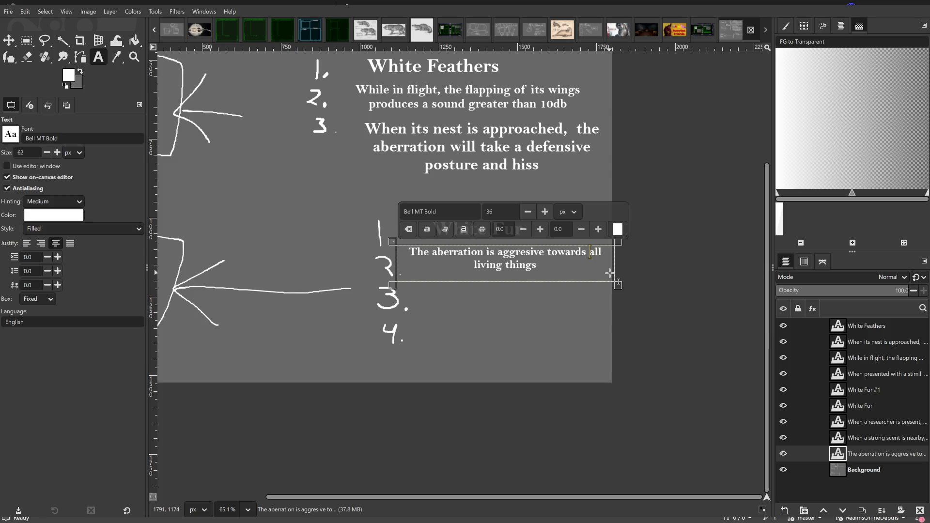
{"action": "left_click", "coordinate": [331, 349]}
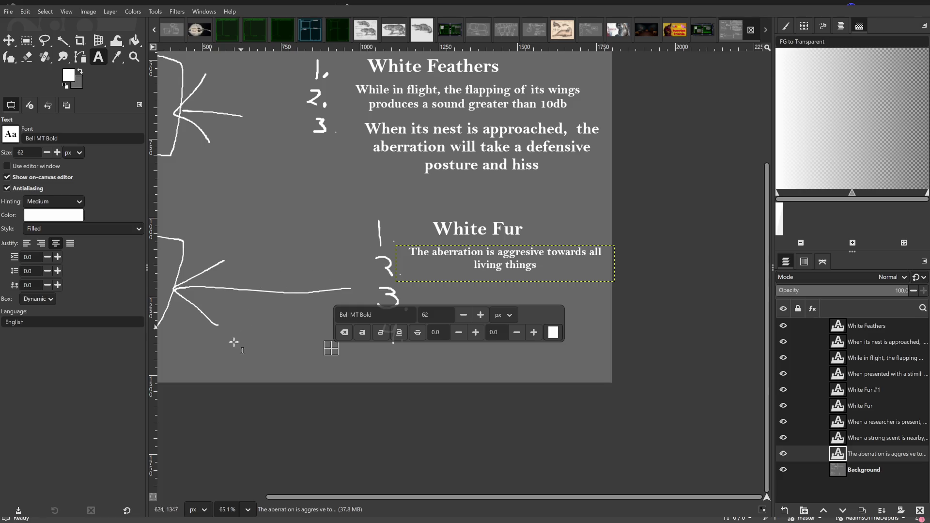
{"action": "left_click", "coordinate": [26, 42]}
{"action": "mouse_move", "coordinate": [272, 281]}
{"action": "left_mouse_down"}
{"action": "mouse_move", "coordinate": [378, 325]}
{"action": "mouse_move", "coordinate": [268, 269]}
{"action": "left_mouse_up"}
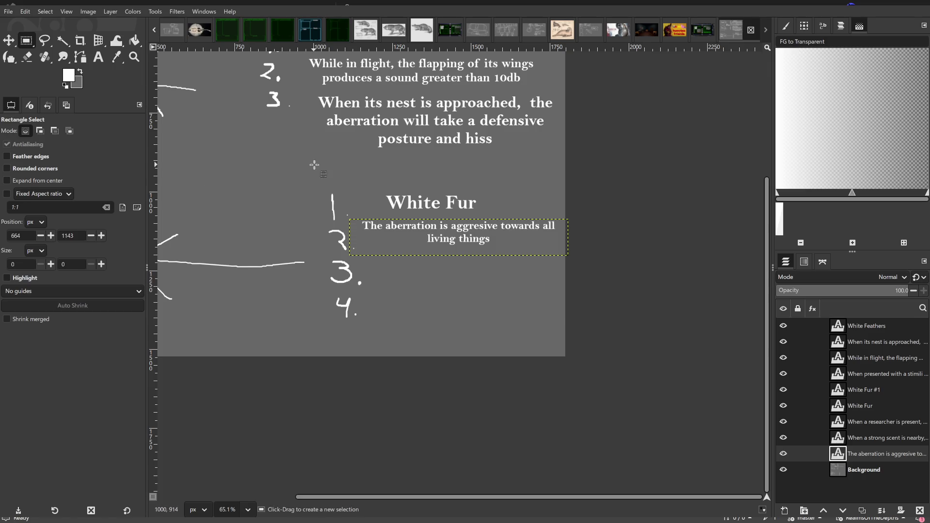
{"action": "scroll", "coordinate": [322, 297], "scroll_direction": "up", "scroll_amount": 3}
{"action": "scroll", "coordinate": [340, 395], "scroll_direction": "up", "scroll_amount": 3}
{"action": "scroll", "coordinate": [341, 421], "scroll_direction": "up", "scroll_amount": 1}
Create a text box beside number 3 and begin the loud-noises trait, erasing a mistaken start.
{"action": "mouse_move", "coordinate": [341, 421]}
{"action": "left_mouse_down"}
{"action": "mouse_move", "coordinate": [552, 362]}
{"action": "mouse_move", "coordinate": [307, 326]}
{"action": "mouse_move", "coordinate": [409, 297]}
{"action": "mouse_move", "coordinate": [365, 219]}
{"action": "mouse_move", "coordinate": [394, 235]}
{"action": "left_mouse_up"}
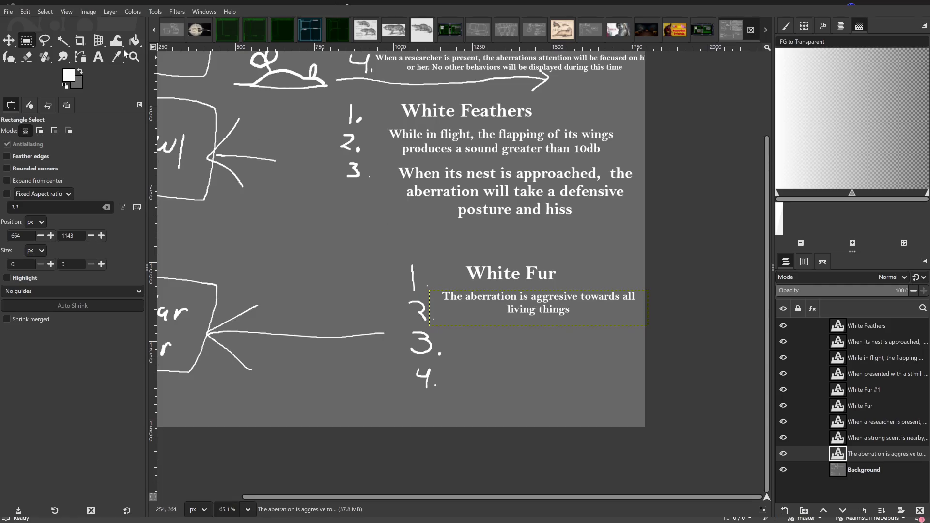
{"action": "left_click", "coordinate": [99, 56]}
{"action": "left_click_drag", "start_coordinate": [447, 336], "coordinate": [614, 363]}
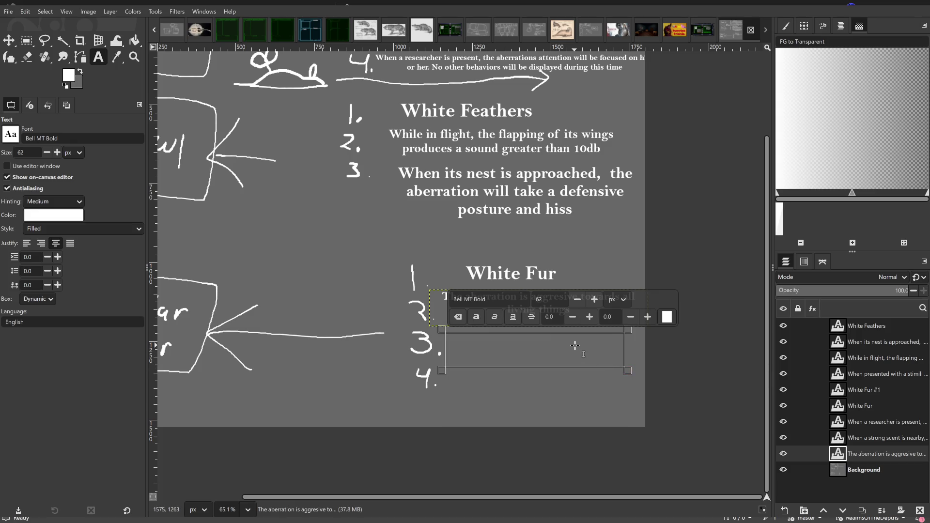
{"action": "type", "text": "Loud no"}
{"action": "key", "text": "BackSpace"}
{"action": "key", "text": "BackSpace"}
{"action": "key", "text": "BackSpace"}
{"action": "key", "text": "BackSpace"}
{"action": "key", "text": "BackSpace"}
{"action": "key", "text": "BackSpace"}
{"action": "key", "text": "BackSpace"}
{"action": "type", "text": "The aberration will respond to loud l"}
{"action": "key", "text": "BackSpace"}
{"action": "type", "text": "noise"}
{"action": "key", "text": "BackSpace"}
{"action": "key", "text": "BackSpace"}
{"action": "type", "text": "ses"}
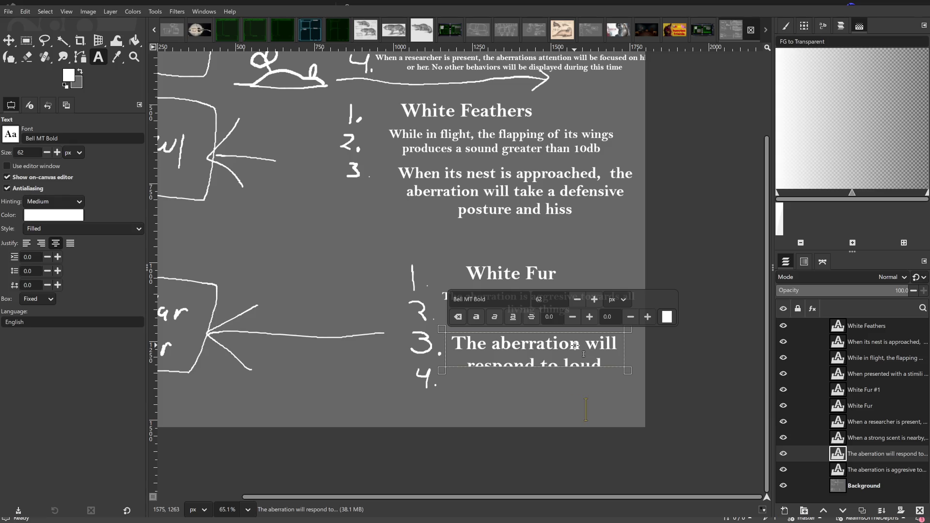
Widen the box, shrink the text to size 33 and correct 'vocalisation' to 'vocalization'.
{"action": "left_click_drag", "start_coordinate": [629, 370], "coordinate": [665, 370]}
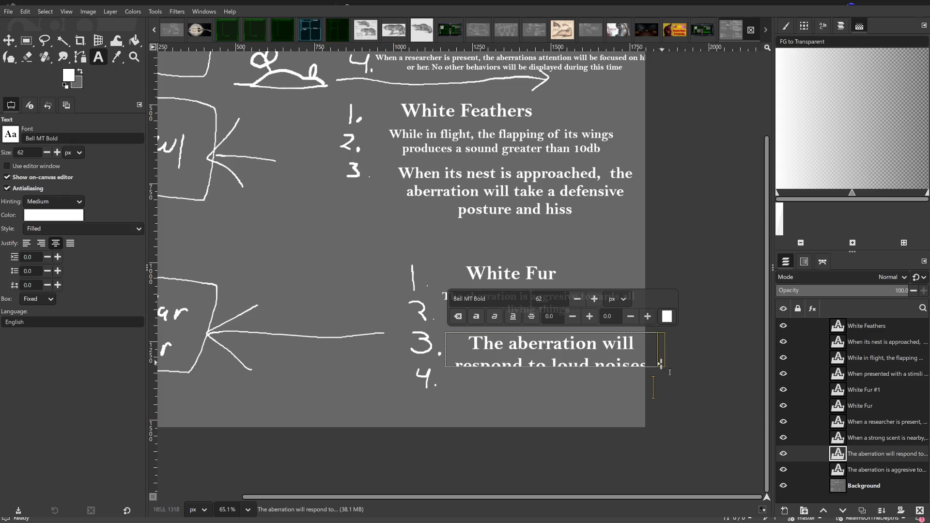
{"action": "left_click", "coordinate": [577, 304]}
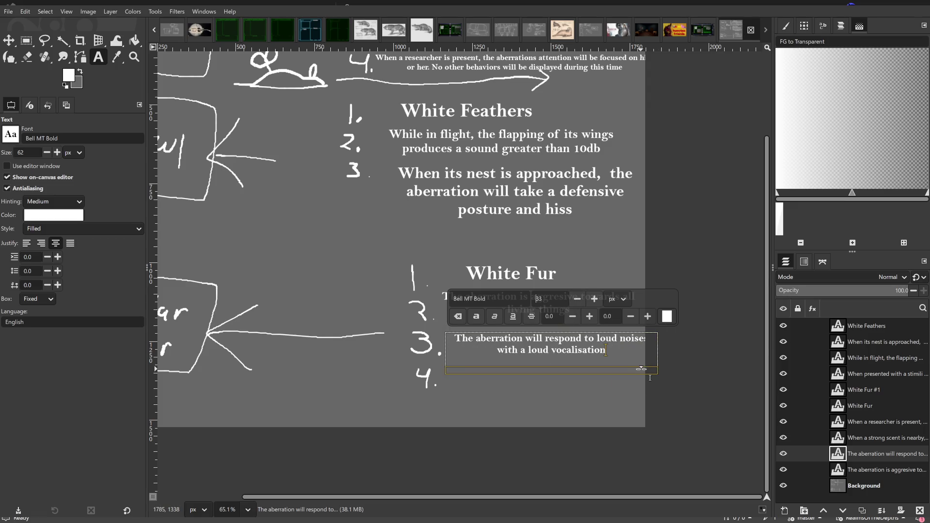
{"action": "left_click", "coordinate": [582, 352]}
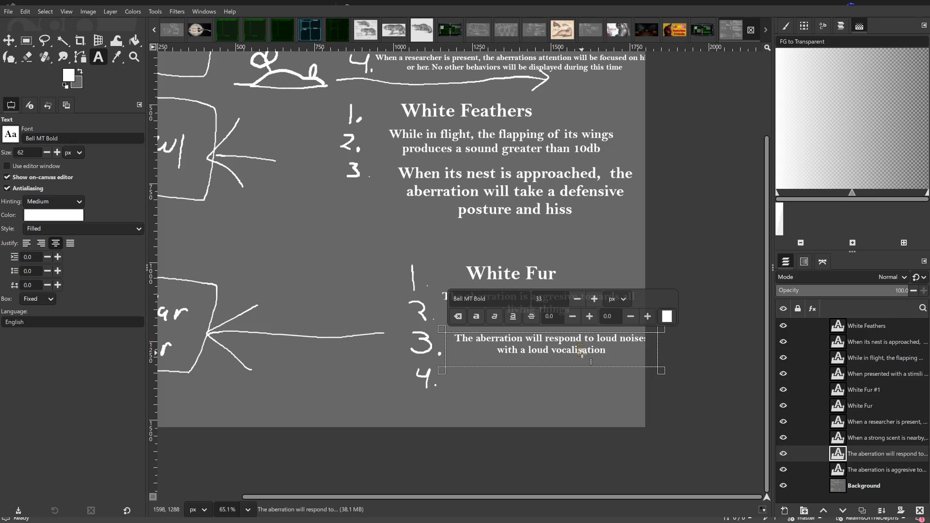
{"action": "type", "text": "z"}
{"action": "left_click", "coordinate": [26, 41]}
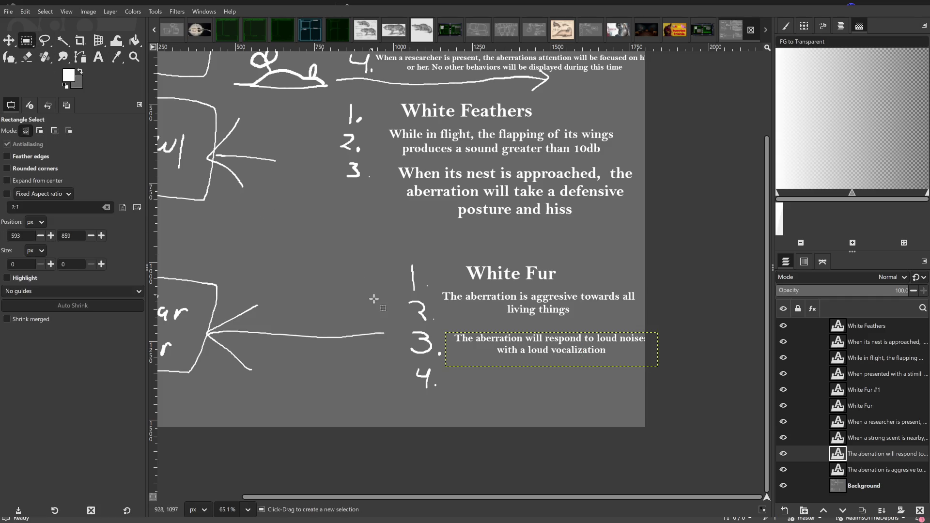
{"action": "scroll", "coordinate": [372, 296], "scroll_direction": "up", "scroll_amount": 2}
{"action": "scroll", "coordinate": [375, 365], "scroll_direction": "up", "scroll_amount": 2}
{"action": "scroll", "coordinate": [401, 443], "scroll_direction": "down", "scroll_amount": 5}
Pan around the canvas between the wolf list and the polar bear traits to check the layout.
{"action": "key", "text": "space"}
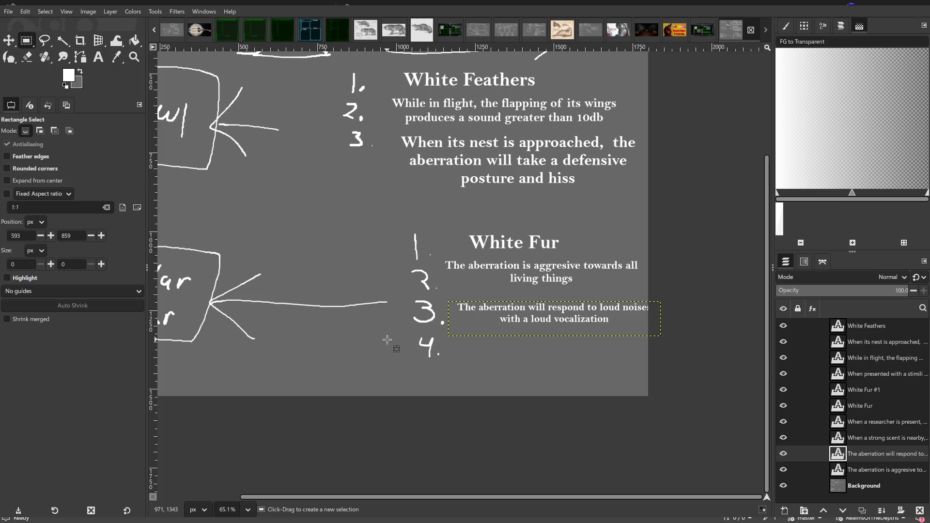
{"action": "key", "text": "space"}
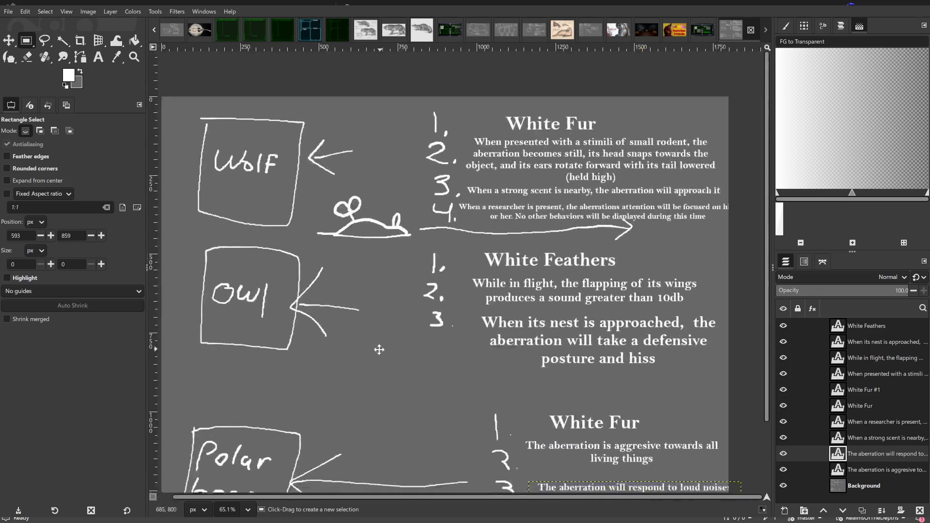
{"action": "key", "text": "space"}
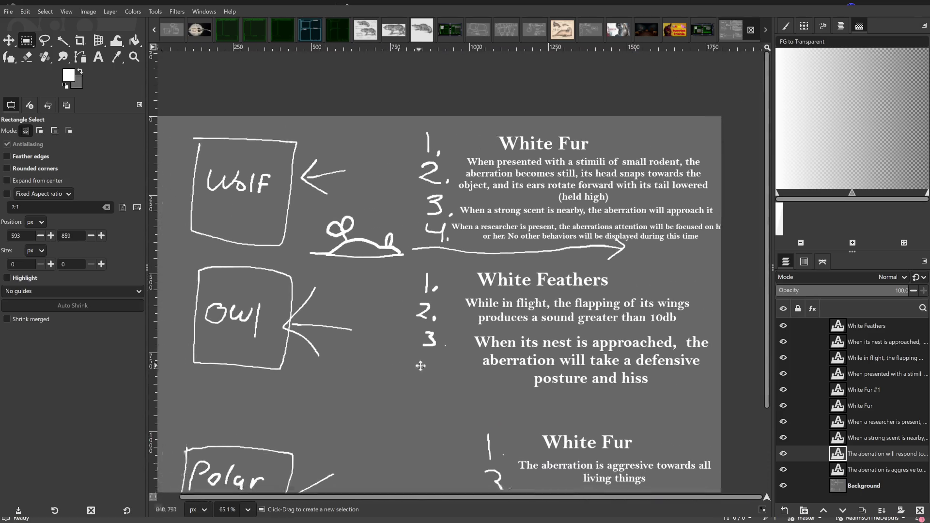
{"action": "left_click_drag", "start_coordinate": [418, 367], "coordinate": [308, 257]}
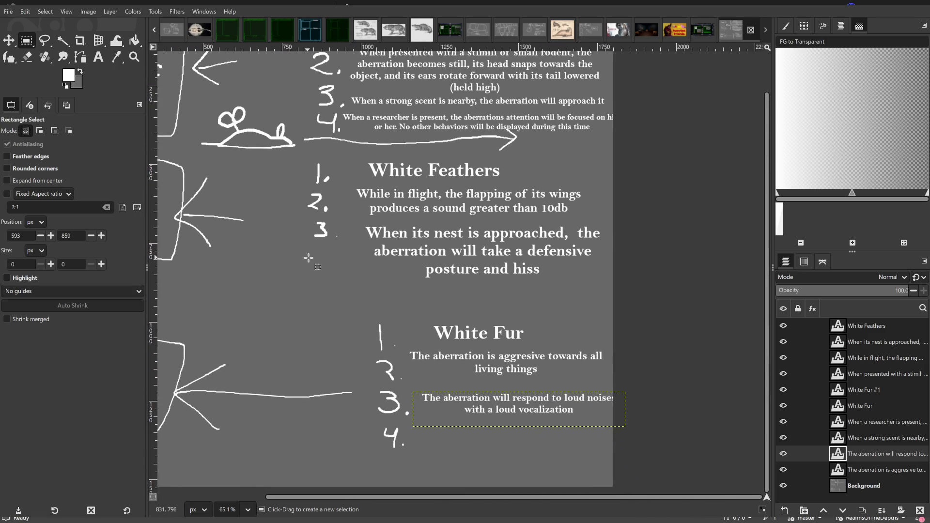
{"action": "key", "text": "space"}
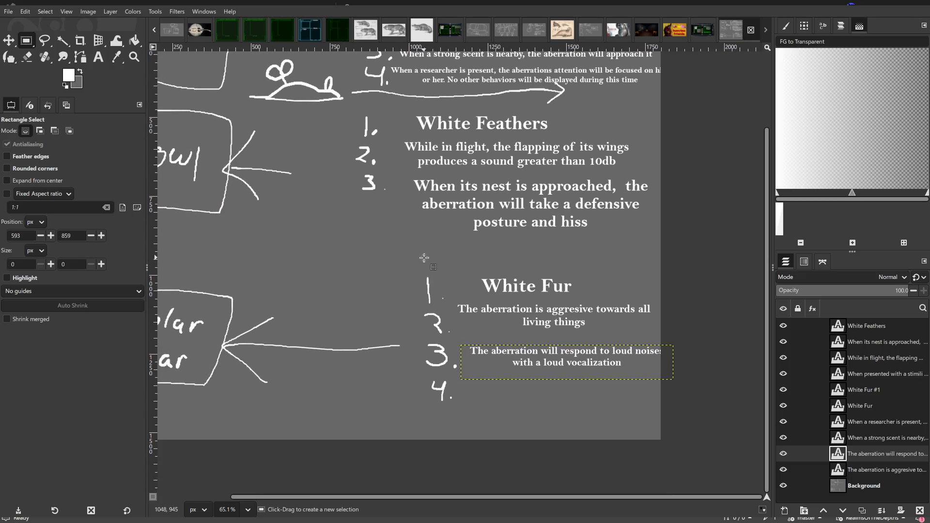
{"action": "key", "text": "space"}
{"action": "key", "text": "space"}
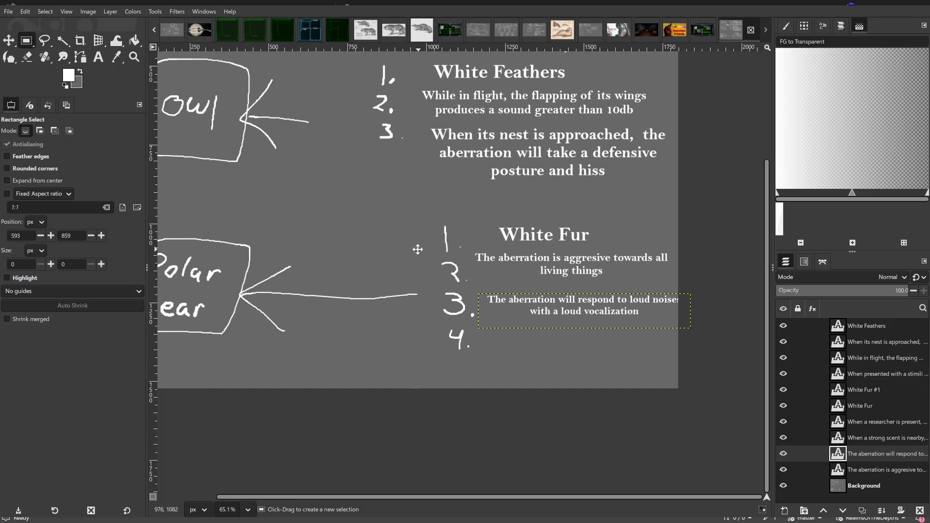
{"action": "scroll", "coordinate": [368, 297], "scroll_direction": "down", "scroll_amount": 2}
{"action": "scroll", "coordinate": [349, 243], "scroll_direction": "right", "scroll_amount": 1}
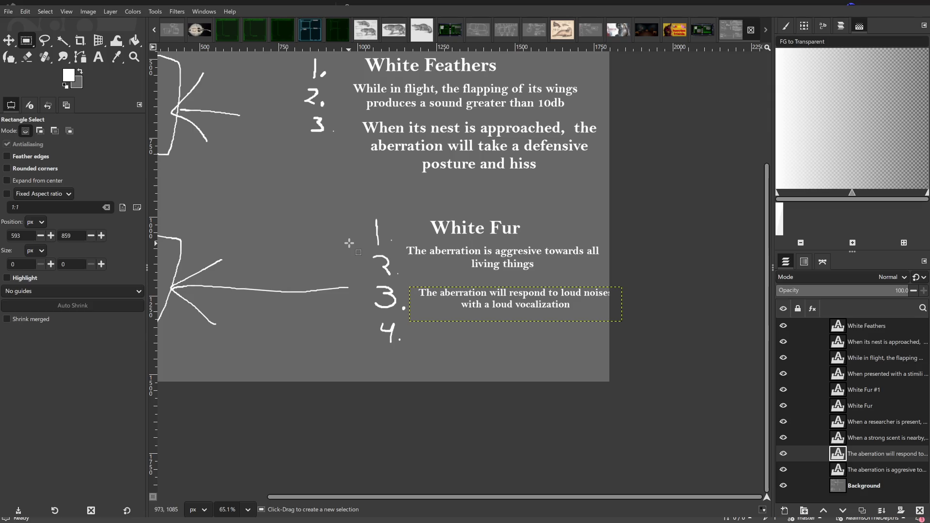
{"action": "scroll", "coordinate": [349, 243], "scroll_direction": "up", "scroll_amount": 2}
{"action": "scroll", "coordinate": [368, 269], "scroll_direction": "left", "scroll_amount": 1}
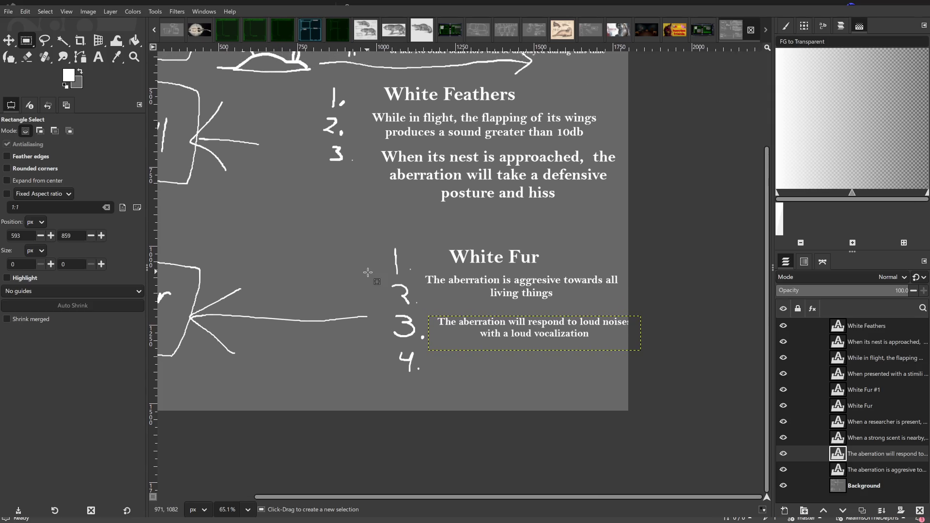
{"action": "scroll", "coordinate": [413, 278], "scroll_direction": "right", "scroll_amount": 2}
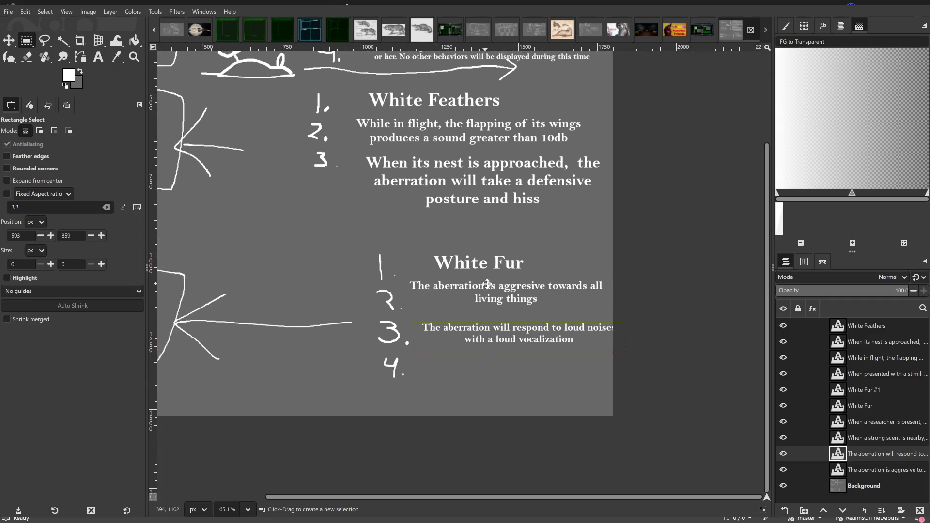
{"action": "scroll", "coordinate": [557, 279], "scroll_direction": "left", "scroll_amount": 3}
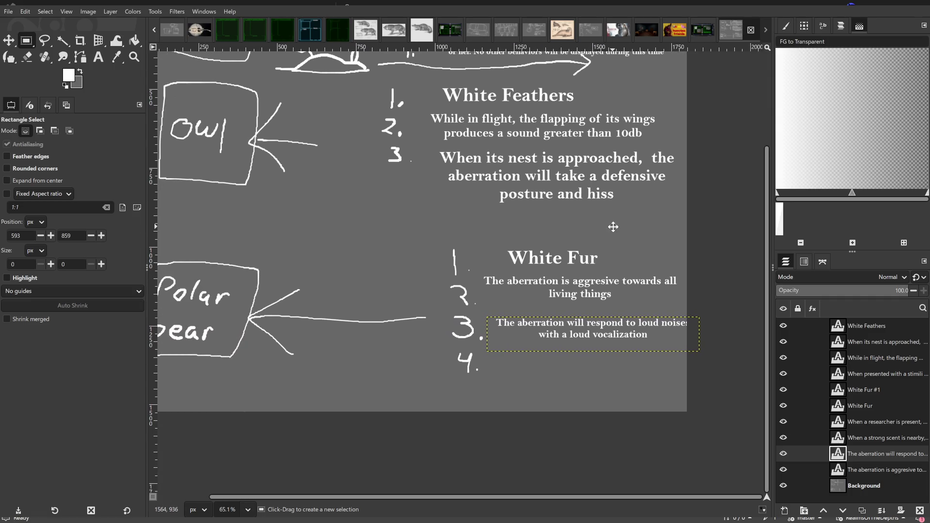
{"action": "left_click_drag", "start_coordinate": [613, 227], "coordinate": [579, 231]}
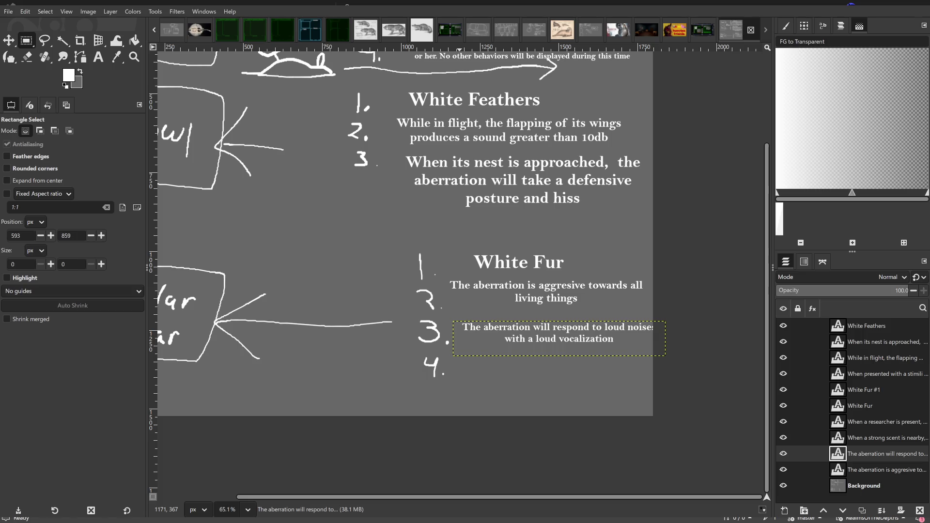
{"action": "scroll", "coordinate": [566, 213], "scroll_direction": "up", "scroll_amount": 3}
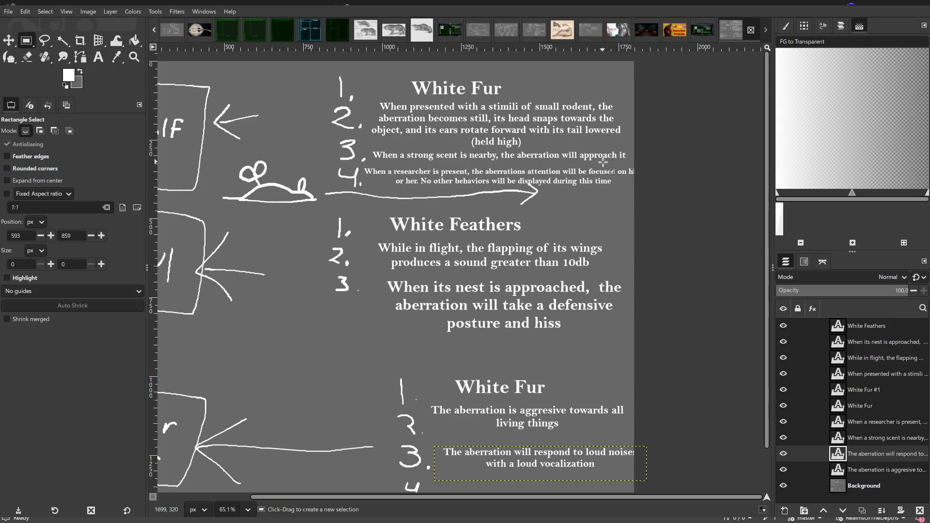
{"action": "scroll", "coordinate": [601, 155], "scroll_direction": "down", "scroll_amount": 1}
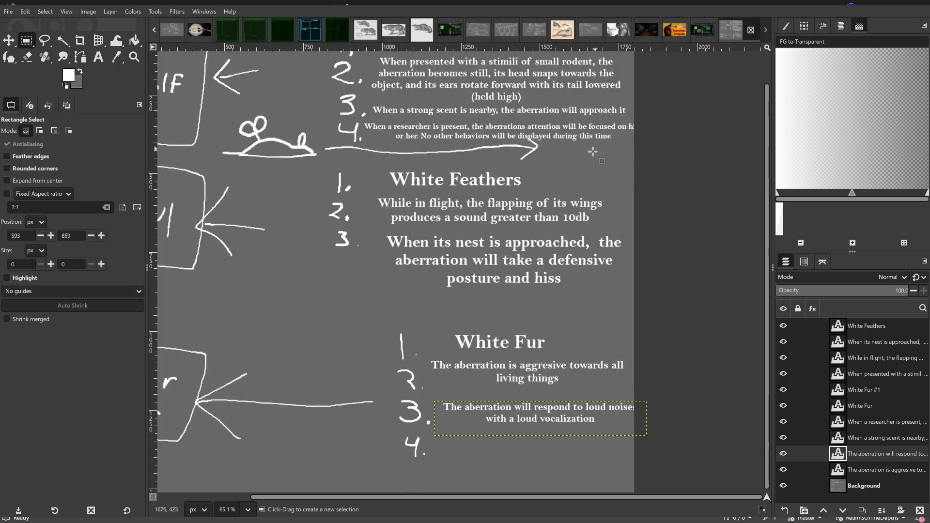
{"action": "scroll", "coordinate": [548, 212], "scroll_direction": "up", "scroll_amount": 1}
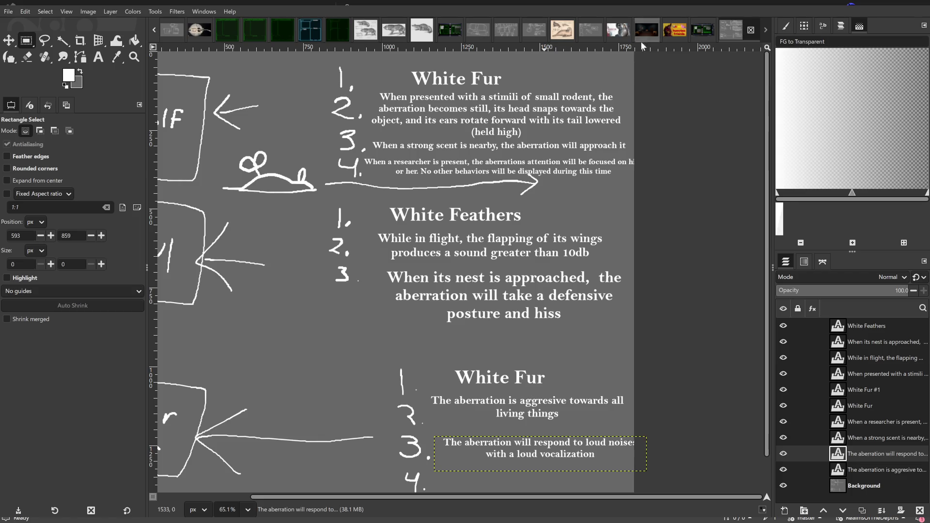
{"action": "scroll", "coordinate": [538, 320], "scroll_direction": "down", "scroll_amount": 1}
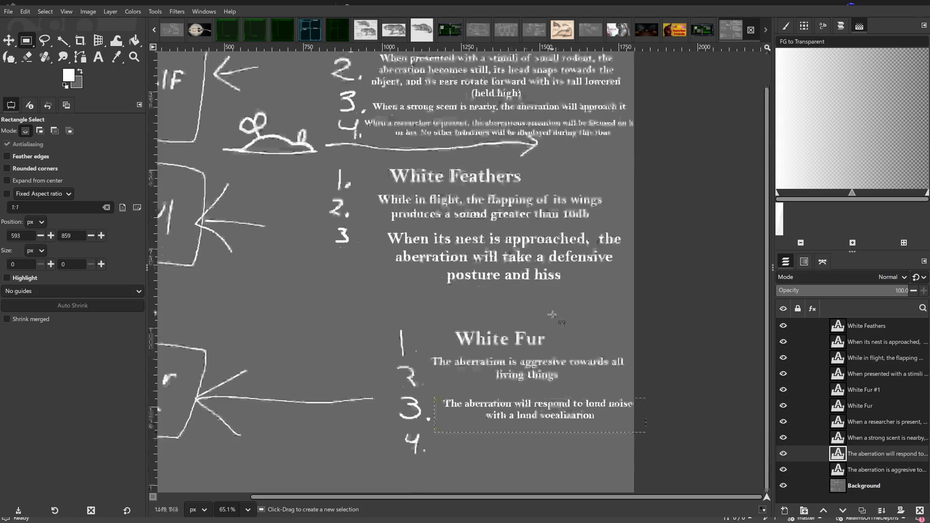
Complete the fourth trait with ' in its path', dropping the stray 'aberr', and shrink it to 36 px.
{"action": "key", "text": "t"}
{"action": "scroll", "coordinate": [406, 305], "scroll_direction": "down", "scroll_amount": 2}
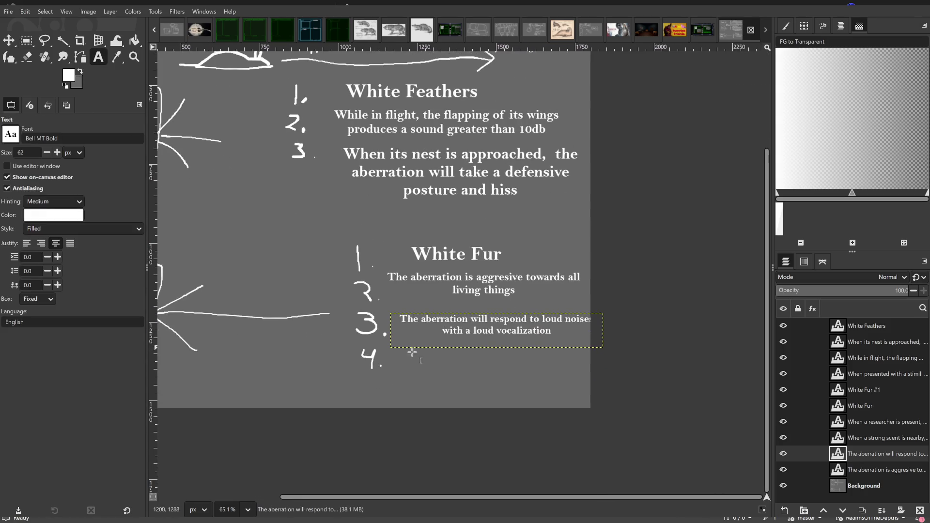
{"action": "left_click_drag", "start_coordinate": [395, 355], "coordinate": [576, 399]}
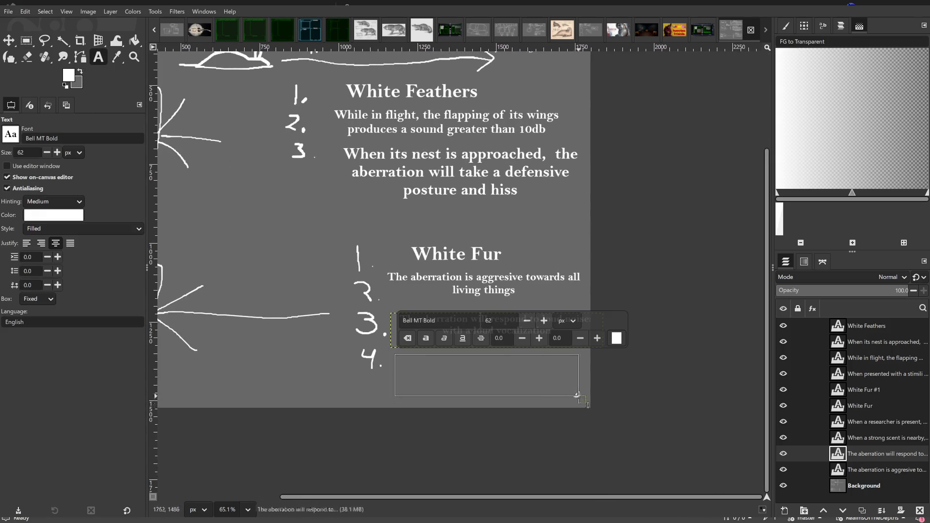
{"action": "type", "text": "Whilst exploring or hunting,"}
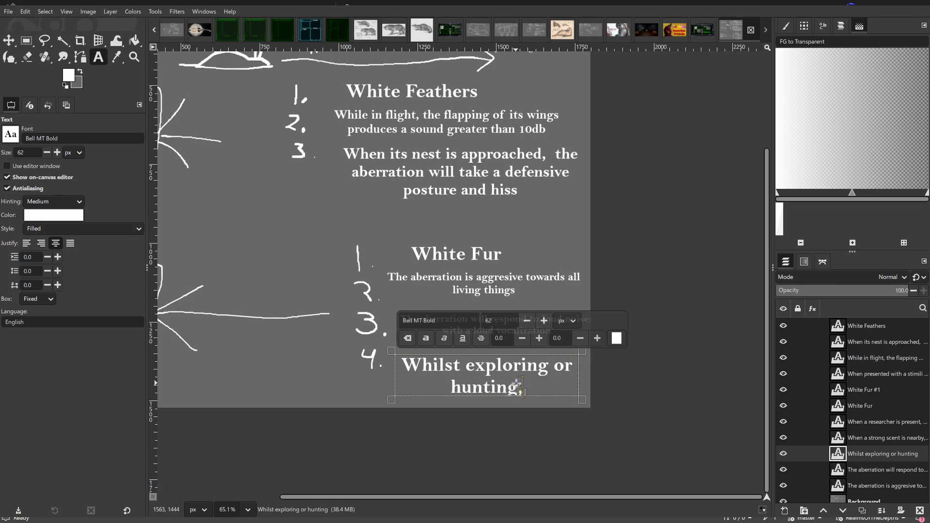
{"action": "type", "text": " the aberr"}
{"action": "key", "text": "BackSpace"}
{"action": "key", "text": "BackSpace"}
{"action": "key", "text": "BackSpace"}
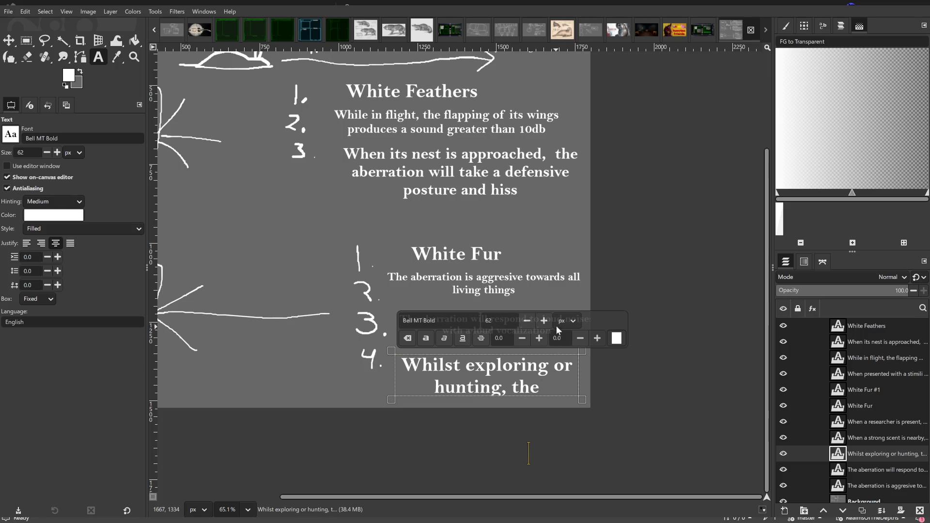
{"action": "left_click", "coordinate": [526, 322]}
{"action": "type", "text": "36"}
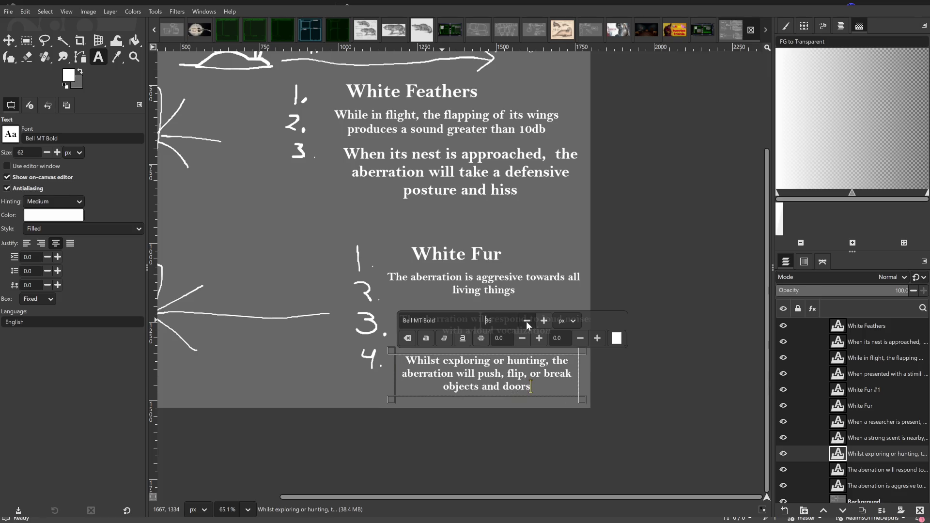
{"action": "type", "text": "in its path"}
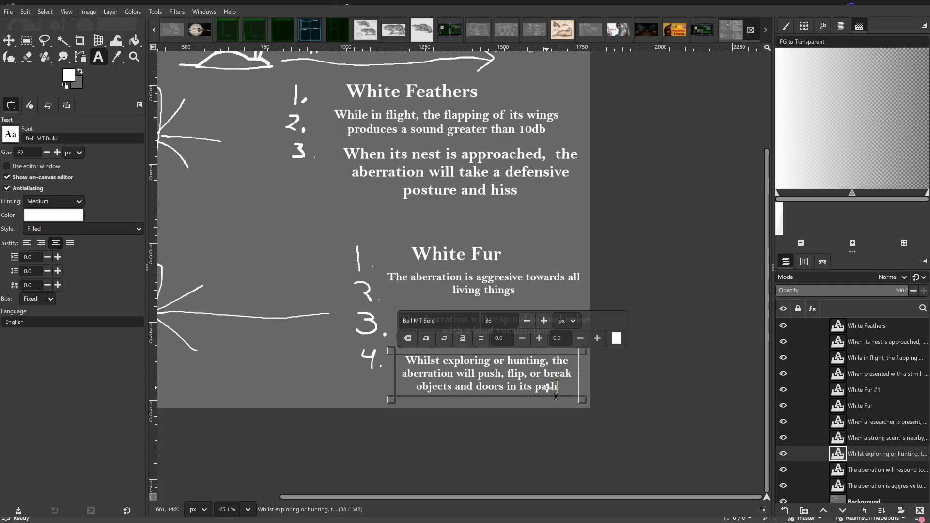
{"action": "left_click", "coordinate": [26, 40]}
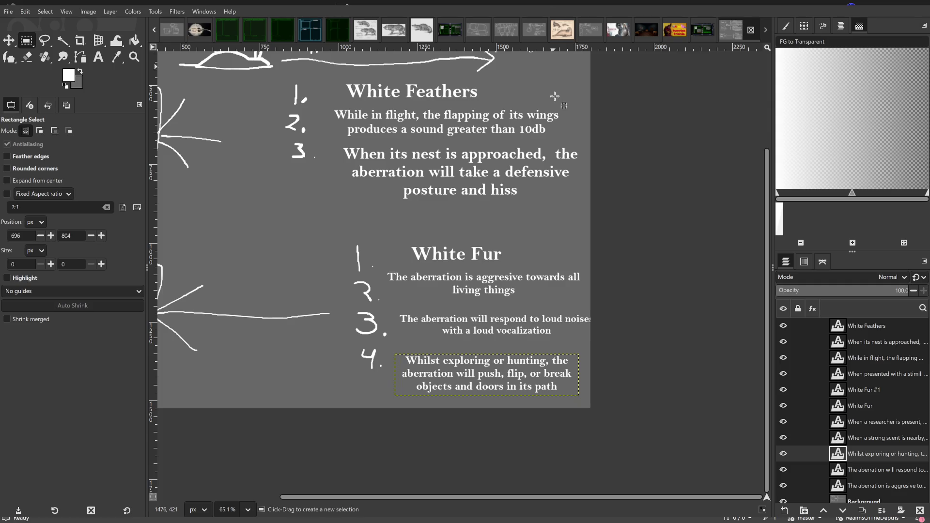
{"action": "scroll", "coordinate": [483, 243], "scroll_direction": "down", "scroll_amount": 2}
{"action": "mouse_move", "coordinate": [483, 243]}
{"action": "left_mouse_down"}
{"action": "mouse_move", "coordinate": [537, 320]}
{"action": "mouse_move", "coordinate": [525, 431]}
{"action": "left_mouse_up"}
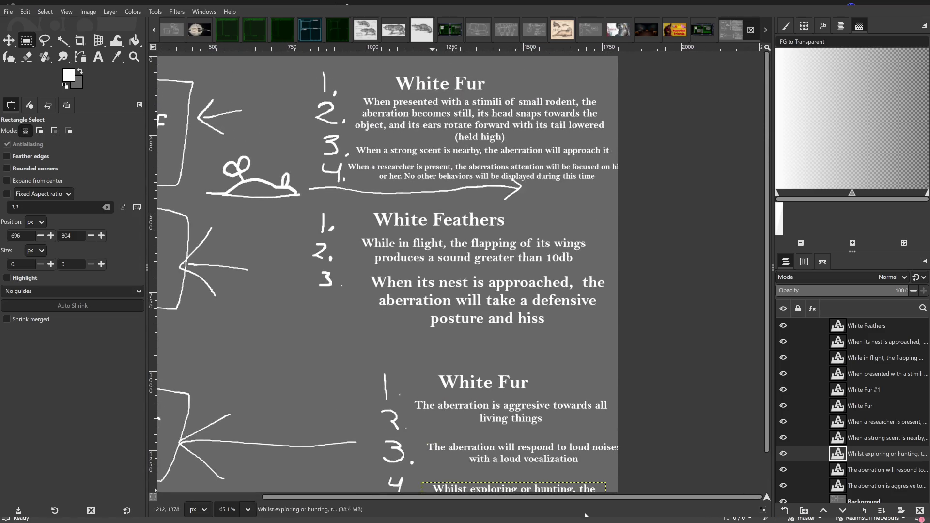
{"action": "scroll", "coordinate": [582, 219], "scroll_direction": "down", "scroll_amount": 5}
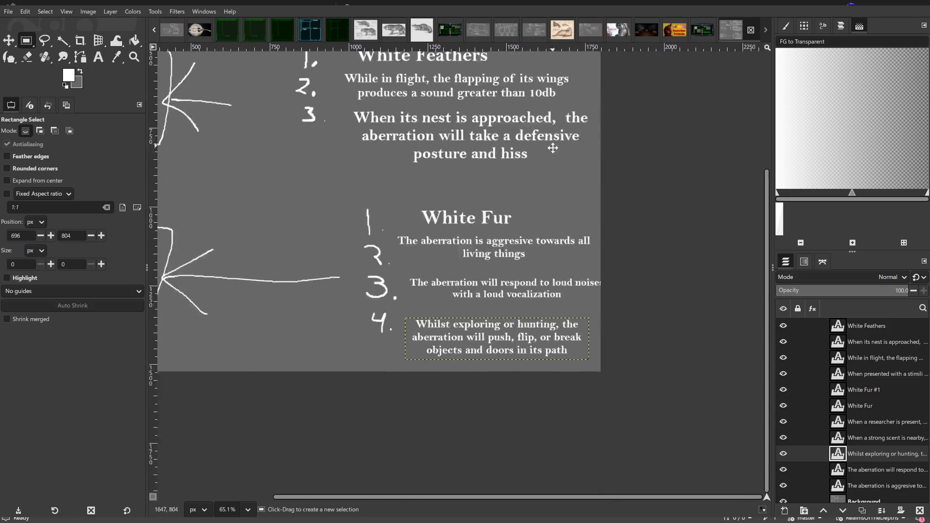
{"action": "mouse_move", "coordinate": [512, 163]}
{"action": "left_mouse_down"}
{"action": "mouse_move", "coordinate": [550, 205]}
{"action": "mouse_move", "coordinate": [533, 332]}
{"action": "left_mouse_up"}
{"action": "scroll", "coordinate": [533, 332], "scroll_direction": "down", "scroll_amount": 1}
{"action": "scroll", "coordinate": [448, 86], "scroll_direction": "down", "scroll_amount": 2, "text": "ctrl"}
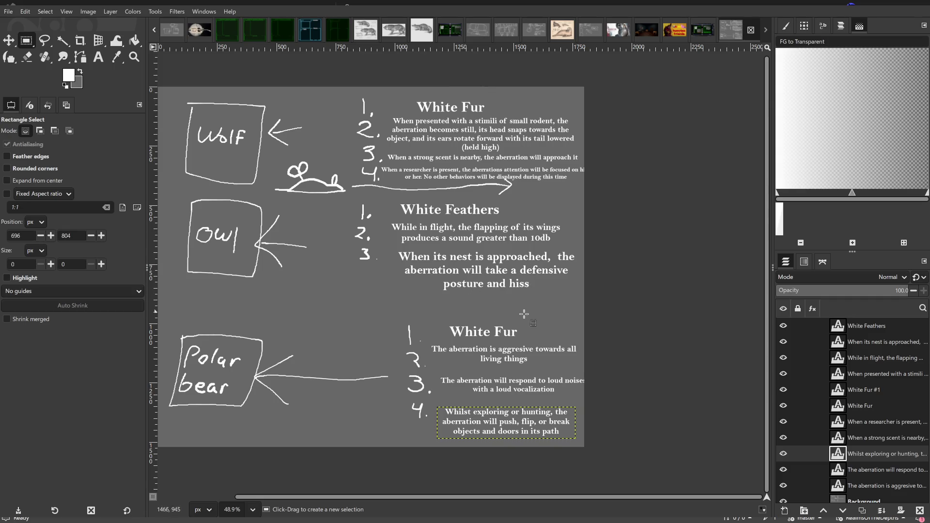
{"action": "scroll", "coordinate": [521, 319], "scroll_direction": "up", "scroll_amount": 1}
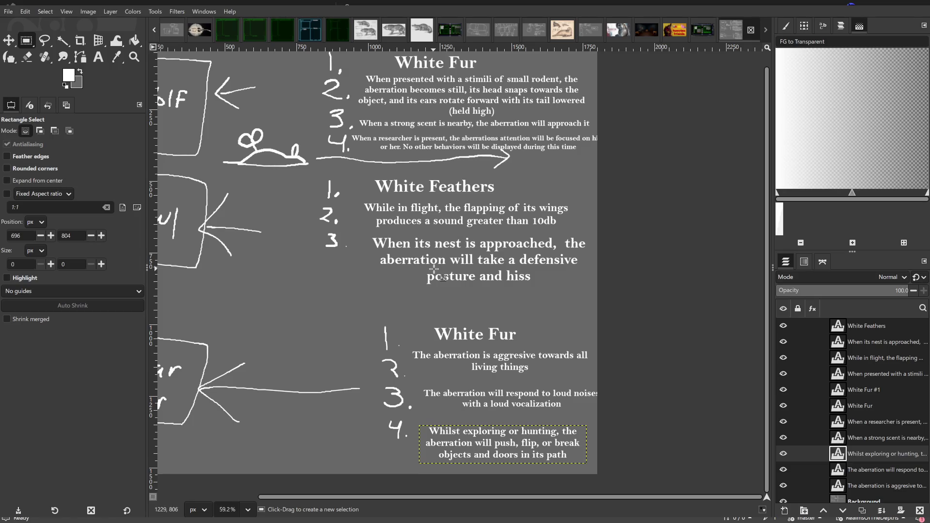
{"action": "scroll", "coordinate": [427, 291], "scroll_direction": "down", "scroll_amount": 1}
{"action": "scroll", "coordinate": [418, 255], "scroll_direction": "down", "scroll_amount": 2}
{"action": "left_click_drag", "start_coordinate": [326, 219], "coordinate": [497, 189]}
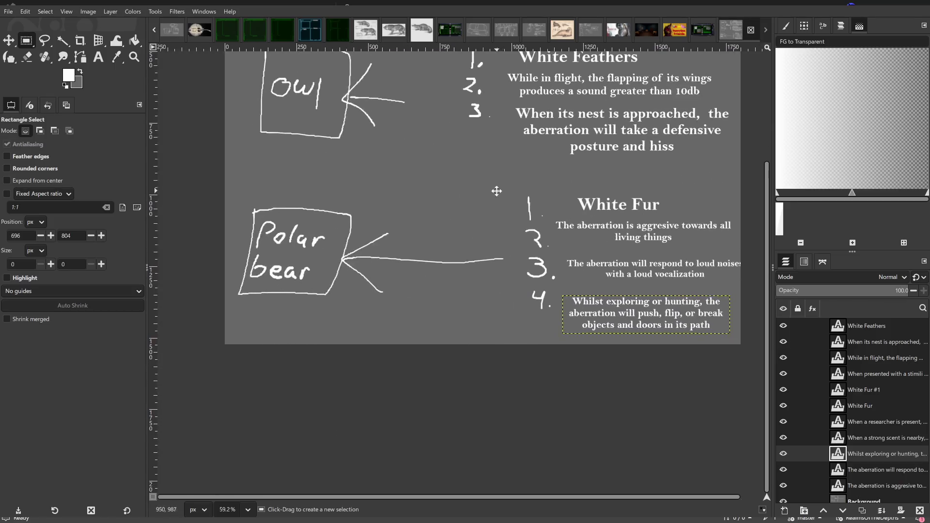
{"action": "left_click", "coordinate": [8, 59]}
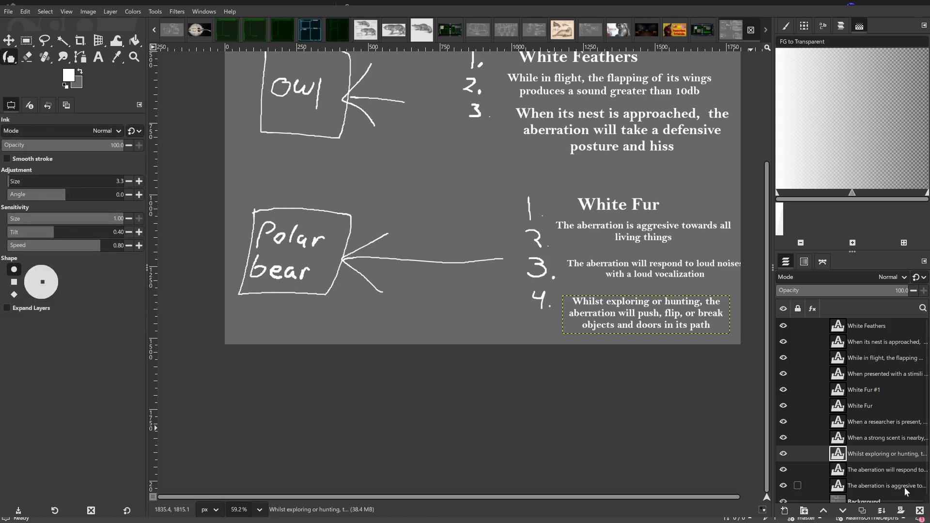
{"action": "scroll", "coordinate": [835, 422], "scroll_direction": "down", "scroll_amount": 1}
Hand-draw '5.' on the Background layer beneath the Polar bear box.
{"action": "left_click", "coordinate": [863, 494]}
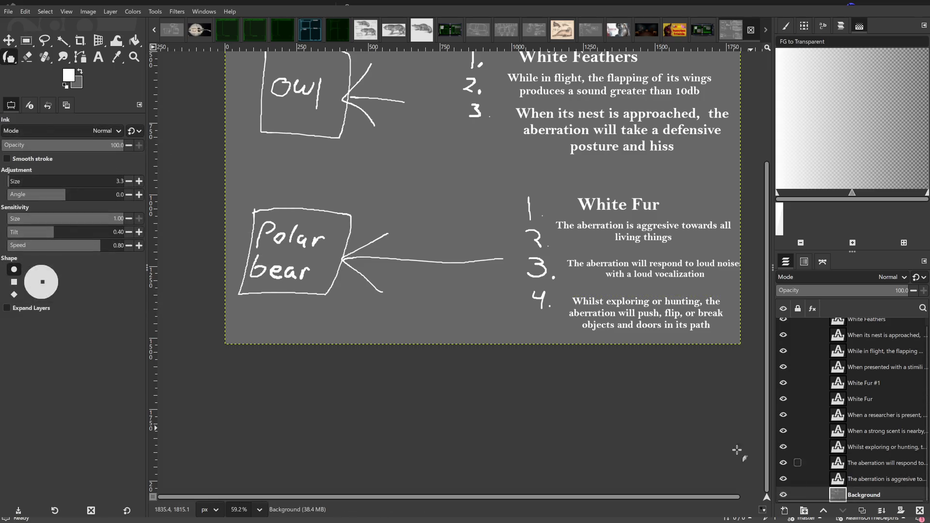
{"action": "left_click_drag", "start_coordinate": [319, 310], "coordinate": [316, 323]}
{"action": "left_click", "coordinate": [334, 321]}
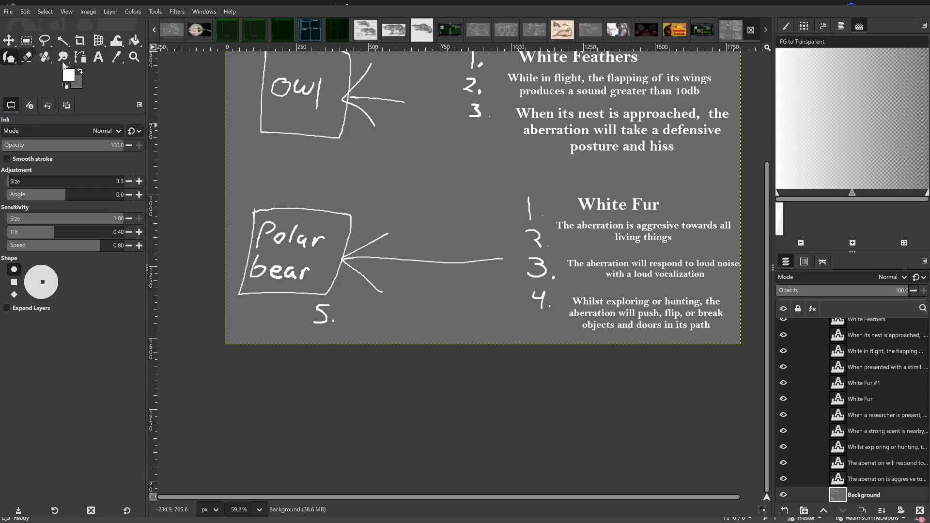
{"action": "left_click", "coordinate": [99, 58]}
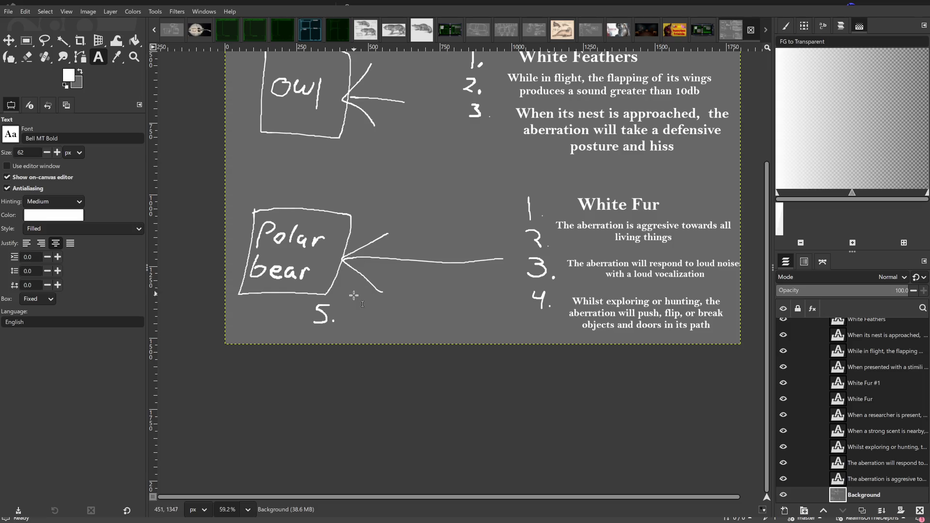
Create a box beside '5.' and type 'When in pursuit of a target, the aberration will approach slowly', fixing a typo.
{"action": "mouse_move", "coordinate": [339, 294]}
{"action": "left_mouse_down"}
{"action": "mouse_move", "coordinate": [492, 349]}
{"action": "mouse_move", "coordinate": [529, 338]}
{"action": "left_mouse_up"}
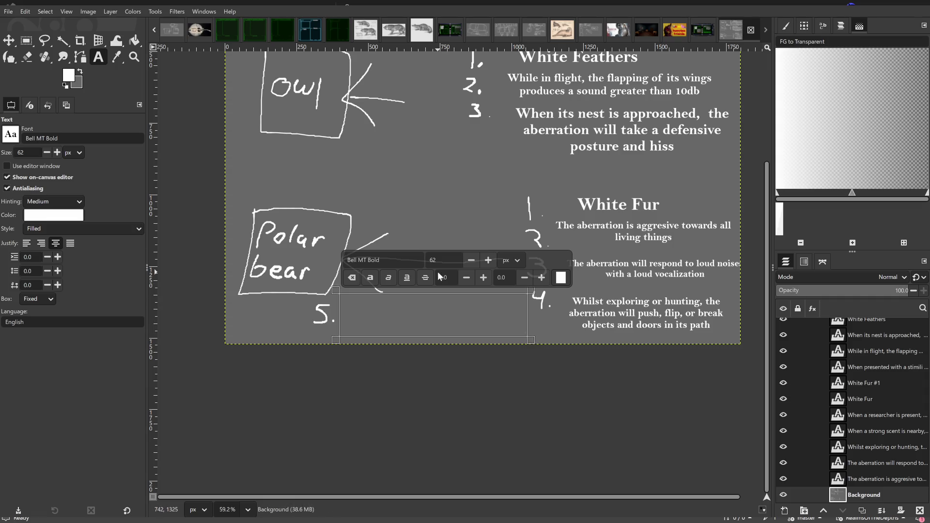
{"action": "type", "text": "When in pursuit of a taget"}
{"action": "key", "text": "BackSpace"}
{"action": "type", "text": "rt,"}
{"action": "key", "text": "BackSpace"}
{"action": "key", "text": "BackSpace"}
{"action": "key", "text": "BackSpace"}
{"action": "key", "text": "BackSpace"}
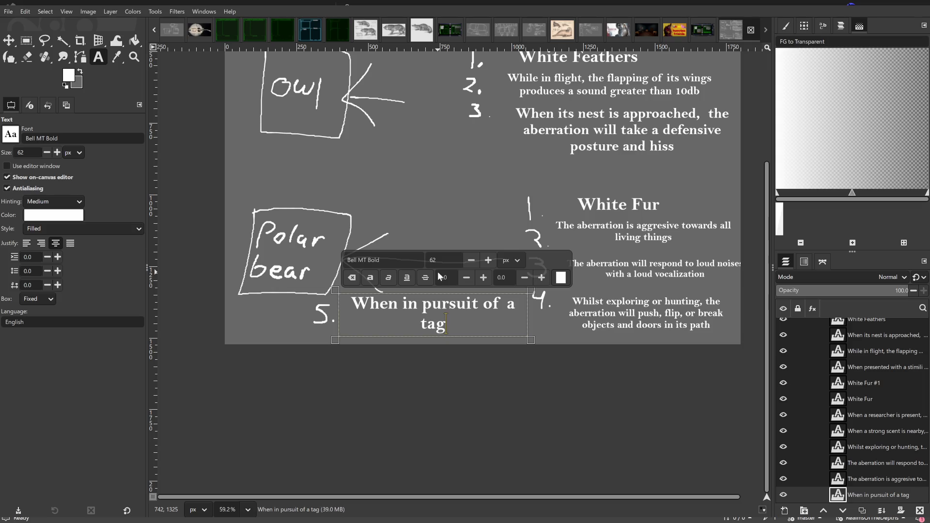
{"action": "key", "text": "BackSpace"}
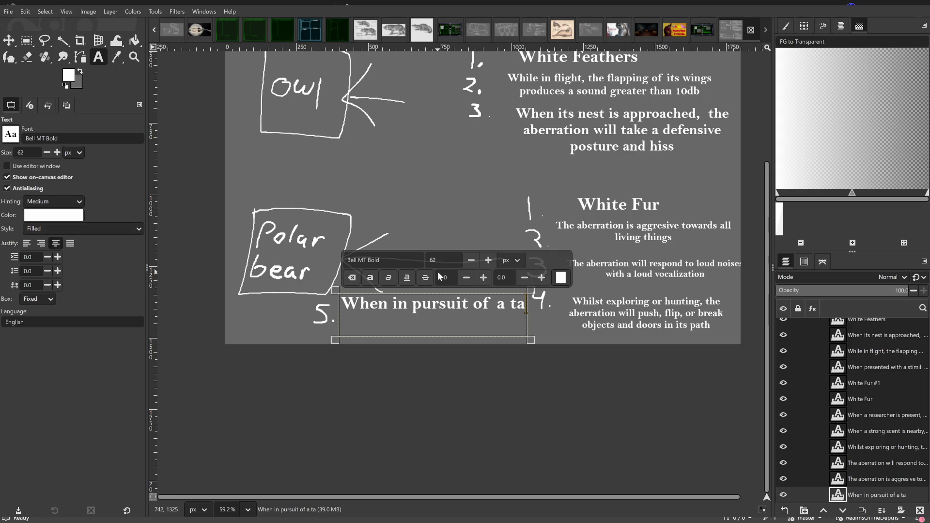
{"action": "type", "text": "rget, the "}
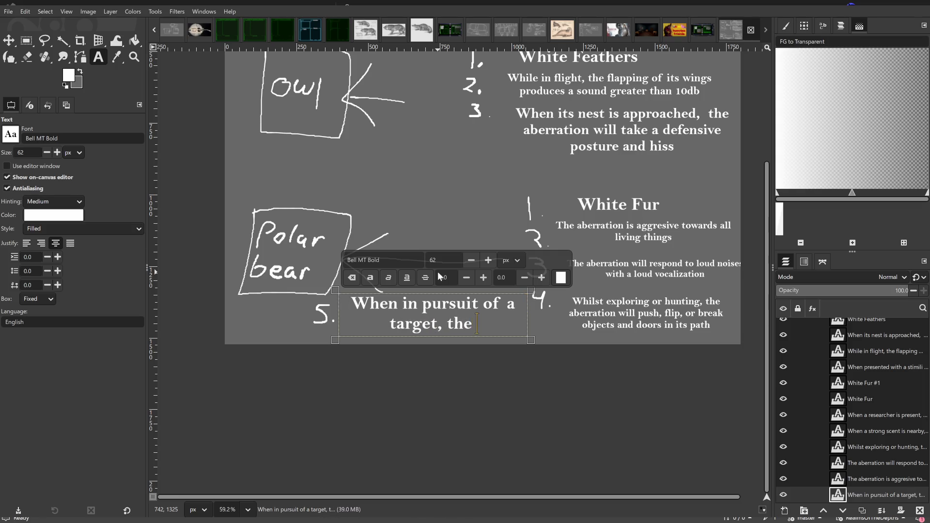
{"action": "type", "text": "aberration"}
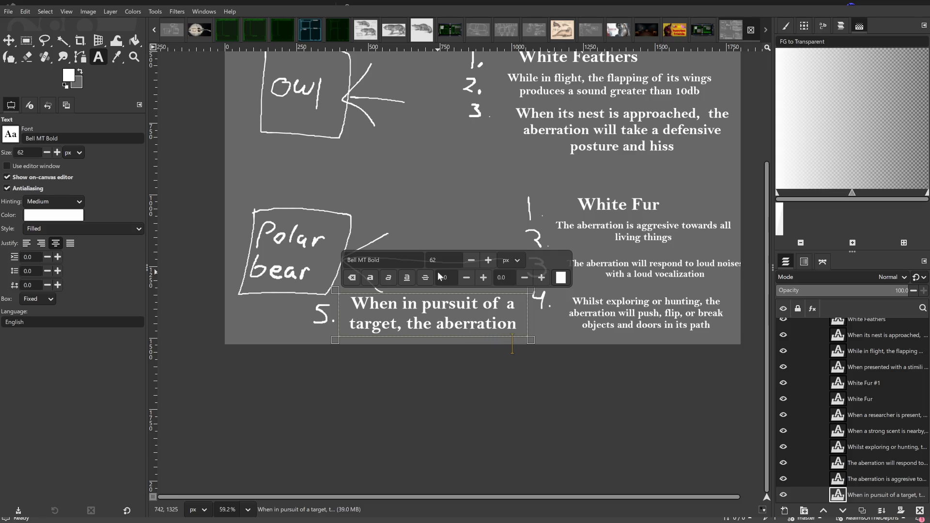
Lower the font size to 45 so the fifth trait fits on two lines.
{"action": "left_click", "coordinate": [471, 260]}
{"action": "left_click", "coordinate": [472, 260]}
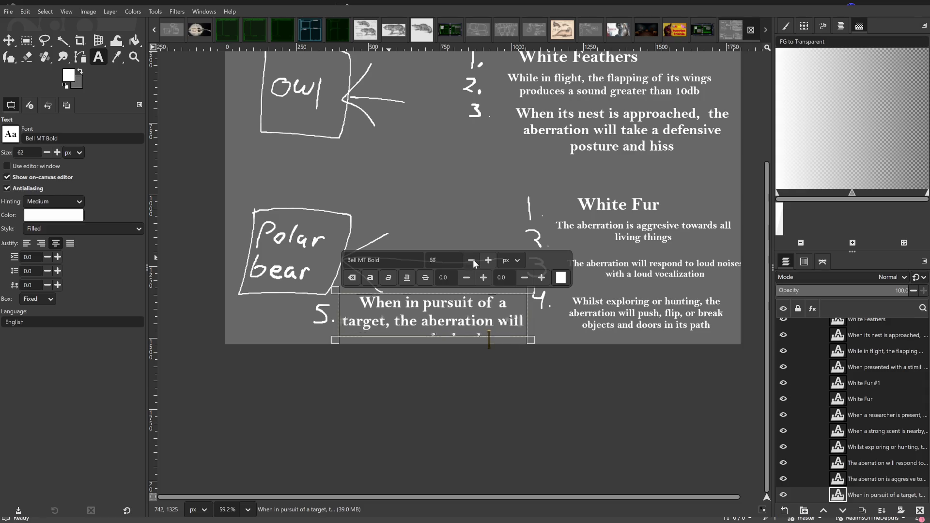
{"action": "left_click", "coordinate": [473, 259]}
{"action": "left_click", "coordinate": [472, 260]}
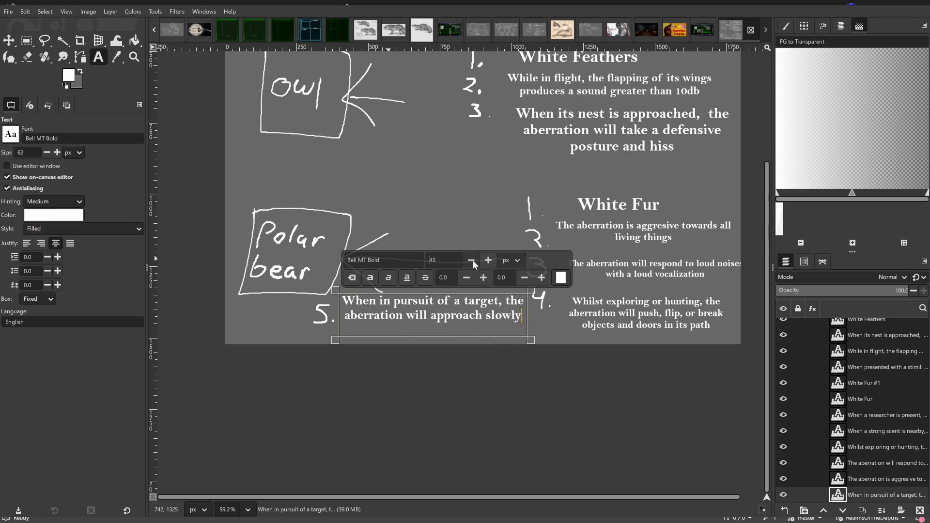
{"action": "left_click", "coordinate": [26, 39]}
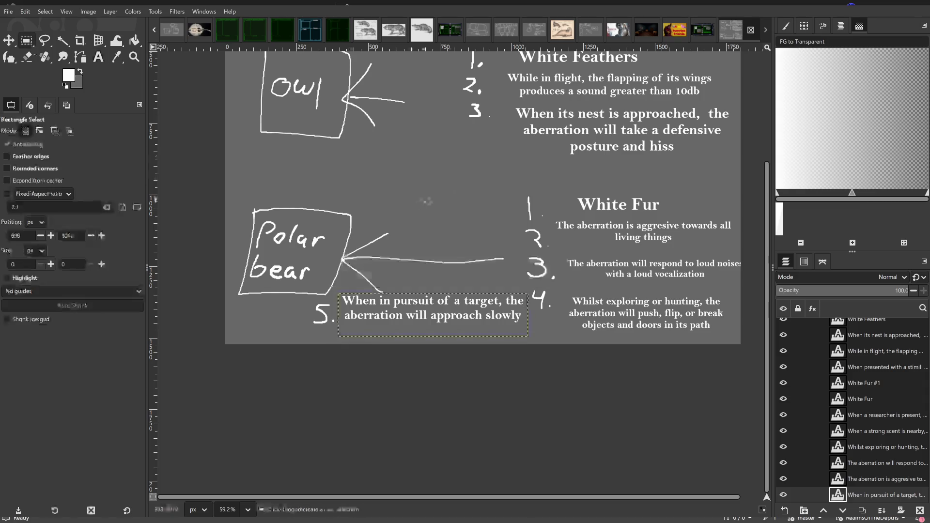
{"action": "scroll", "coordinate": [421, 203], "scroll_direction": "up", "scroll_amount": 1}
{"action": "scroll", "coordinate": [440, 225], "scroll_direction": "up", "scroll_amount": 4}
{"action": "scroll", "coordinate": [414, 312], "scroll_direction": "up", "scroll_amount": 1}
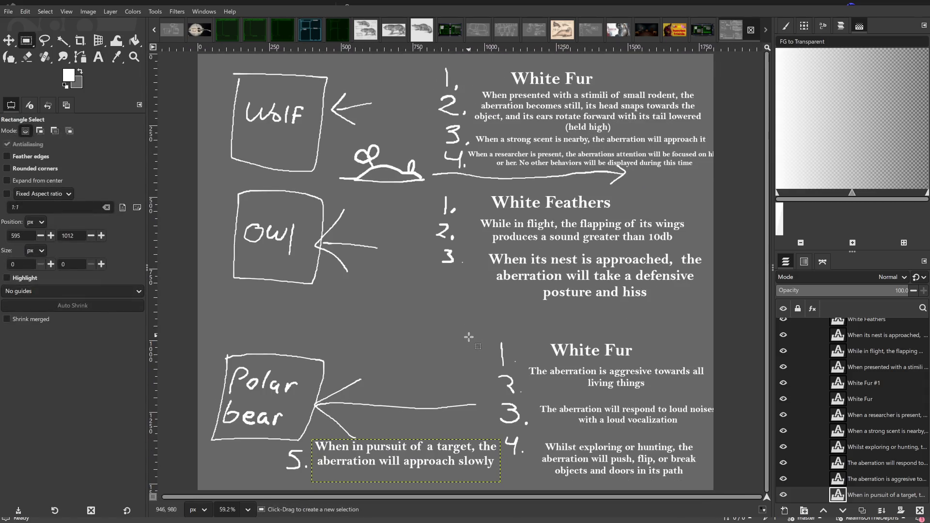
{"action": "left_click_drag", "start_coordinate": [469, 336], "coordinate": [442, 294]}
{"action": "scroll", "coordinate": [473, 339], "scroll_direction": "down", "scroll_amount": 1}
{"action": "scroll", "coordinate": [471, 305], "scroll_direction": "down", "scroll_amount": 2}
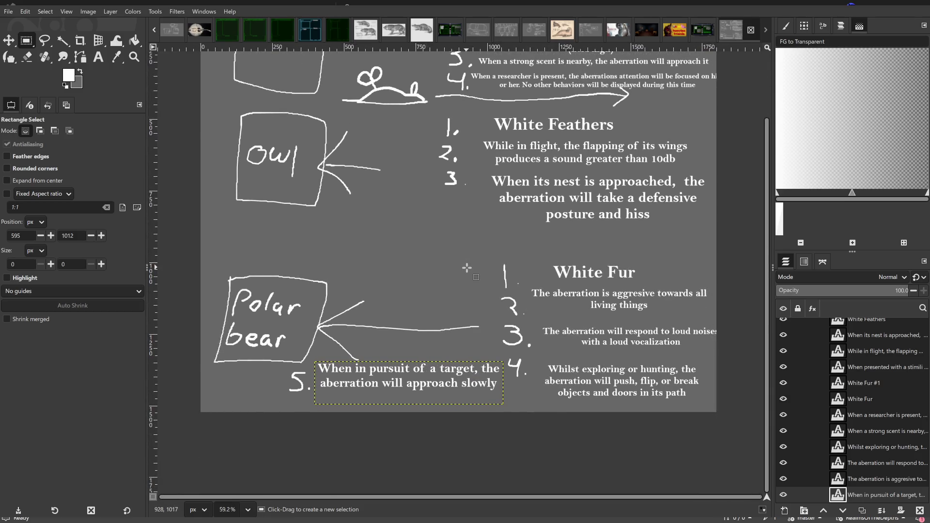
{"action": "left_click_drag", "start_coordinate": [467, 267], "coordinate": [431, 369]}
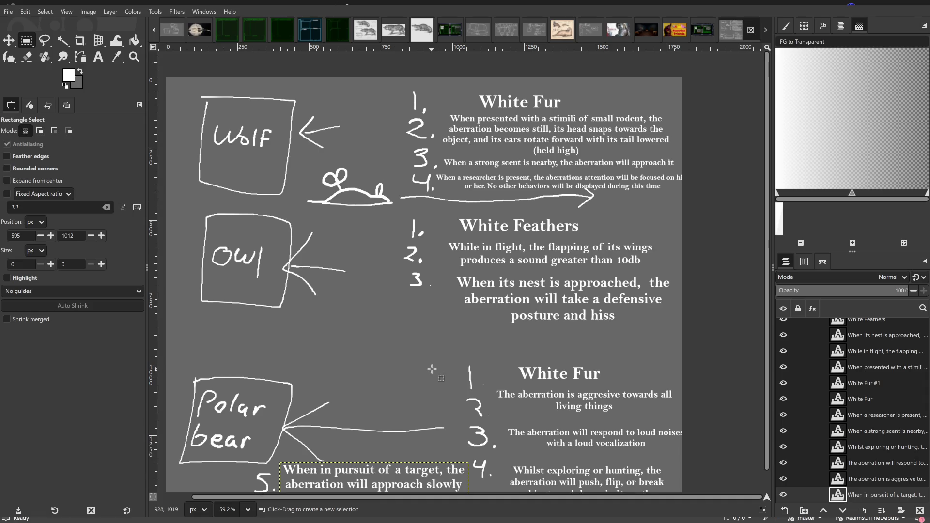
{"action": "mouse_move", "coordinate": [432, 370]}
{"action": "left_mouse_down"}
{"action": "mouse_move", "coordinate": [357, 295]}
{"action": "mouse_move", "coordinate": [473, 307]}
{"action": "left_mouse_up"}
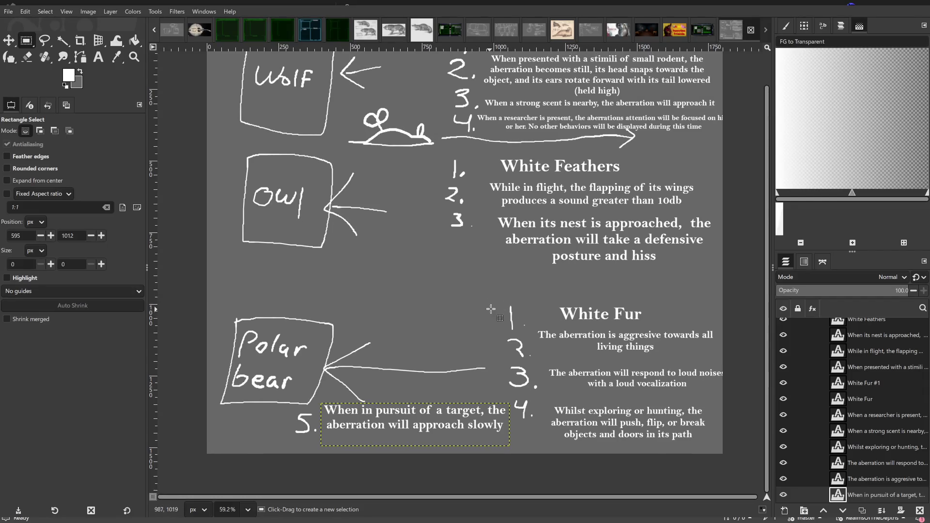
{"action": "scroll", "coordinate": [484, 281], "scroll_direction": "up", "scroll_amount": 1}
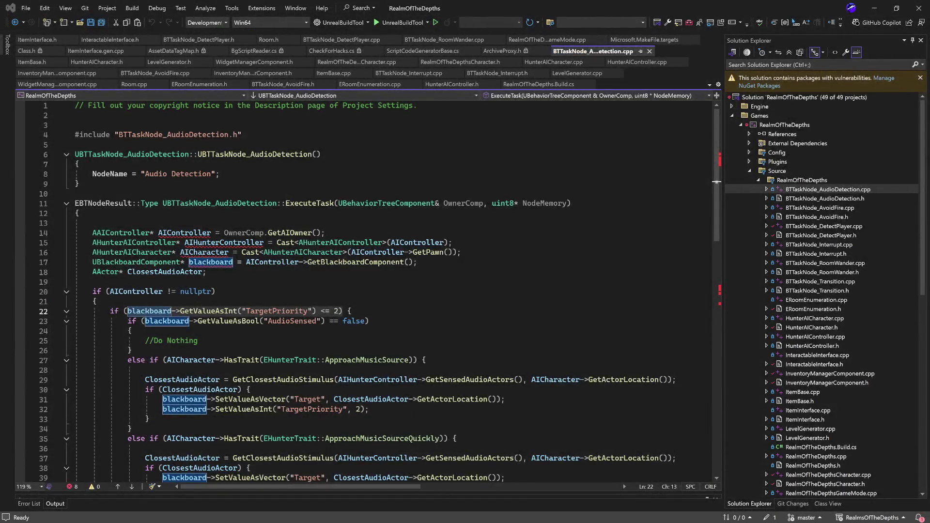
Glance at ERoomEnumeration.h, then open HunterAICharacter.h and place the cursor after the Scent enum entry.
{"action": "double_click", "coordinate": [898, 308]}
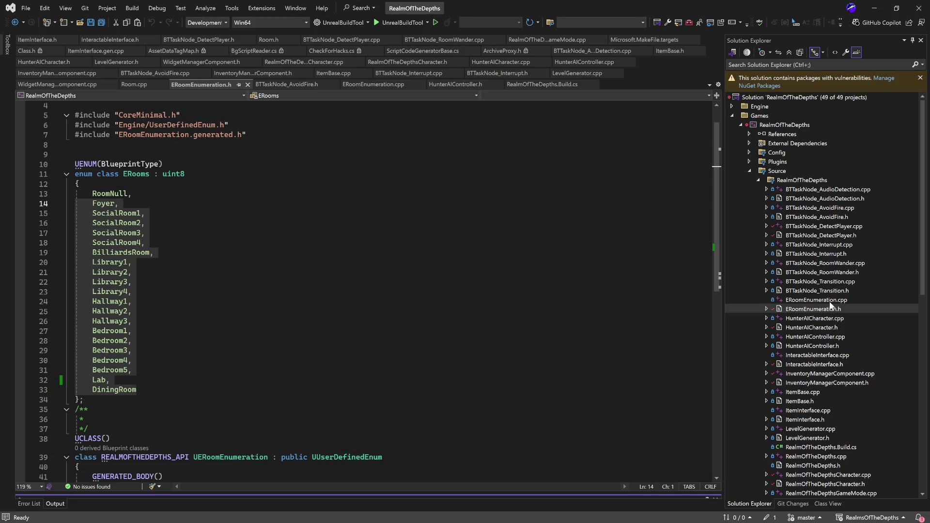
{"action": "double_click", "coordinate": [834, 327]}
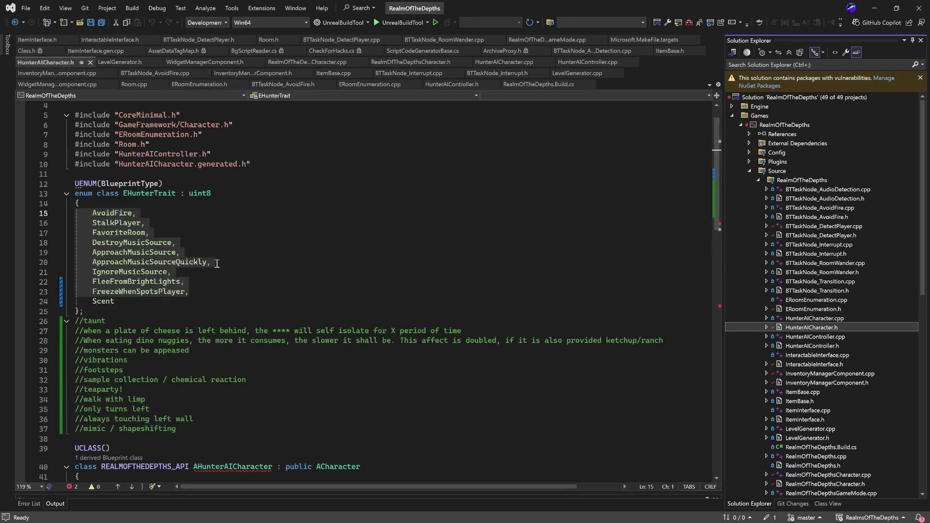
{"action": "left_click", "coordinate": [205, 231]}
{"action": "left_click", "coordinate": [185, 217]}
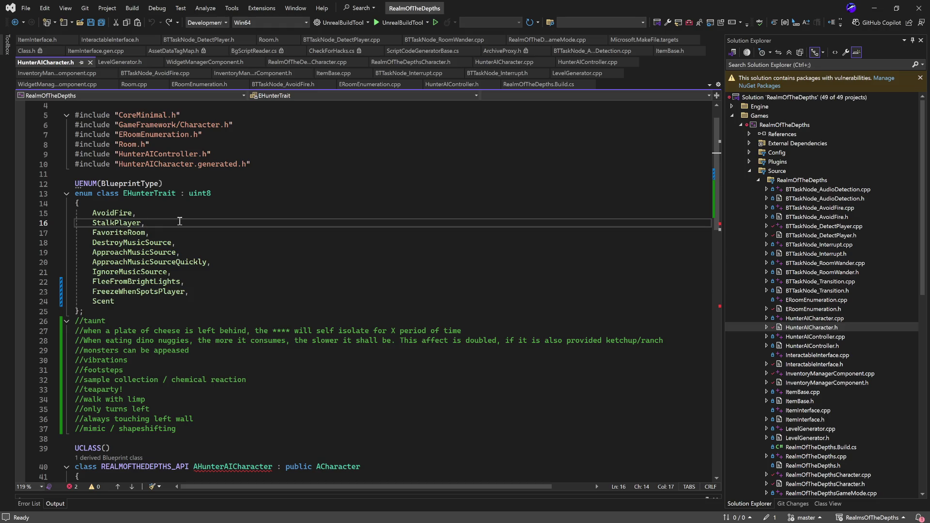
{"action": "left_click", "coordinate": [148, 302]}
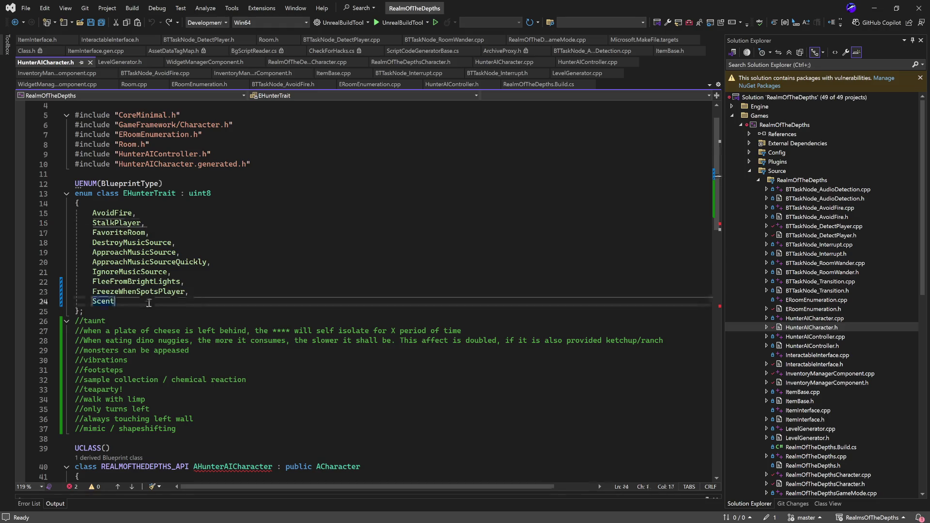
{"action": "type", "text": ", wh"}
Complete the RodentStimiDefensiveResponse entry at the end of the EHunterTrait enum.
{"action": "key", "text": "BackSpace"}
{"action": "key", "text": "BackSpace"}
{"action": "key", "text": "Return"}
{"action": "type", "text": "White"}
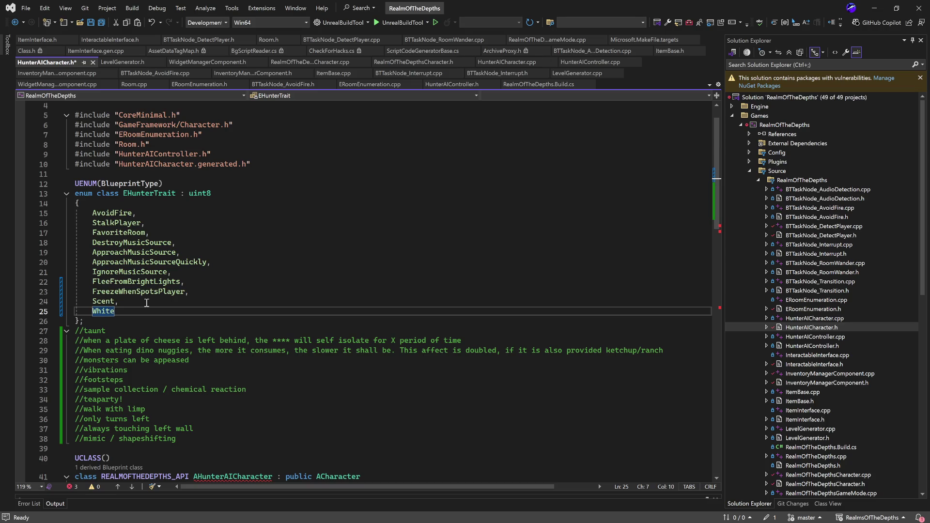
{"action": "type", "text": "Fur,"}
{"action": "key", "text": "Return"}
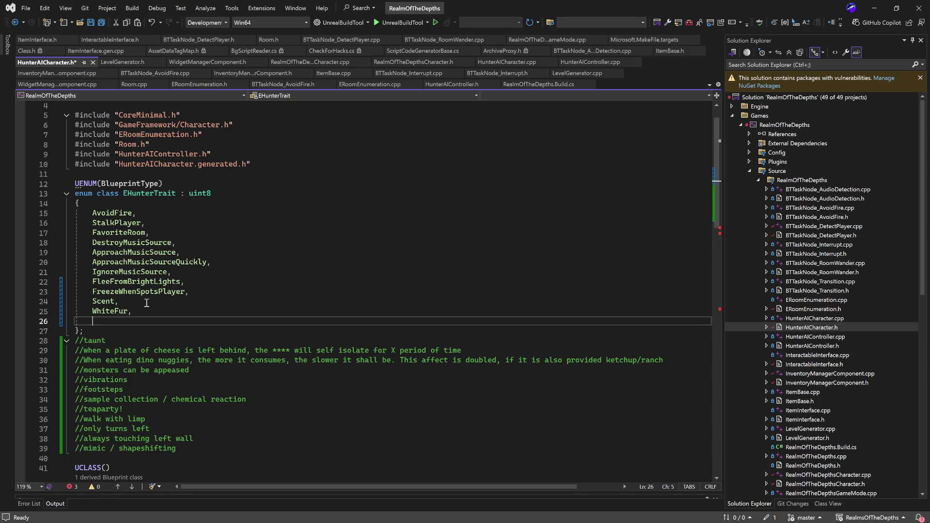
{"action": "type", "text": "Rodent"}
{"action": "type", "text": "Stimi"}
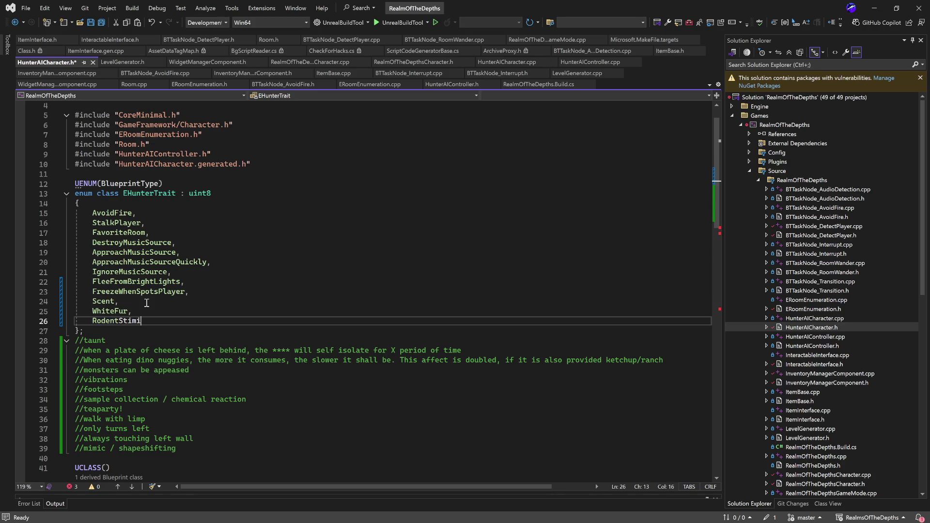
{"action": "type", "text": ","}
{"action": "key", "text": "Return"}
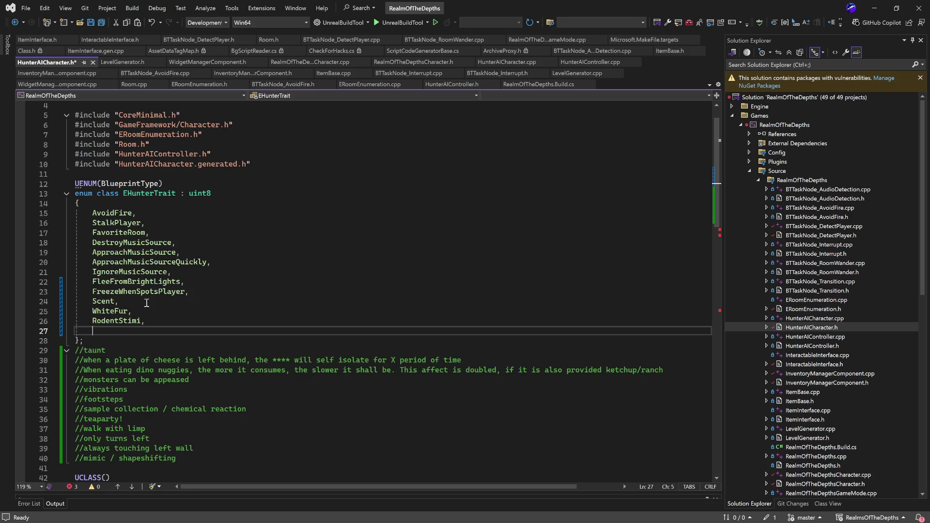
{"action": "key", "text": "BackSpace"}
{"action": "key", "text": "BackSpace"}
{"action": "type", "text": "DefensiveResponse"}
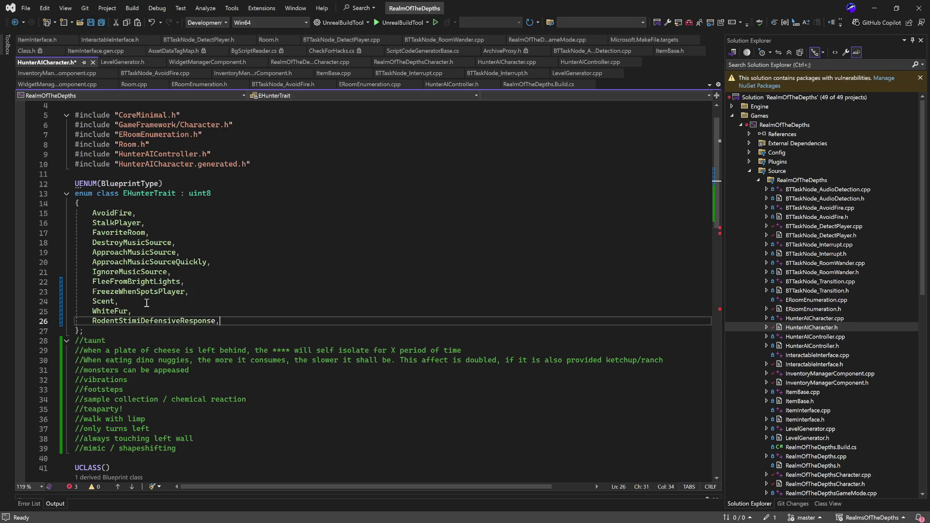
{"action": "type", "text": ","}
{"action": "key", "text": "Return"}
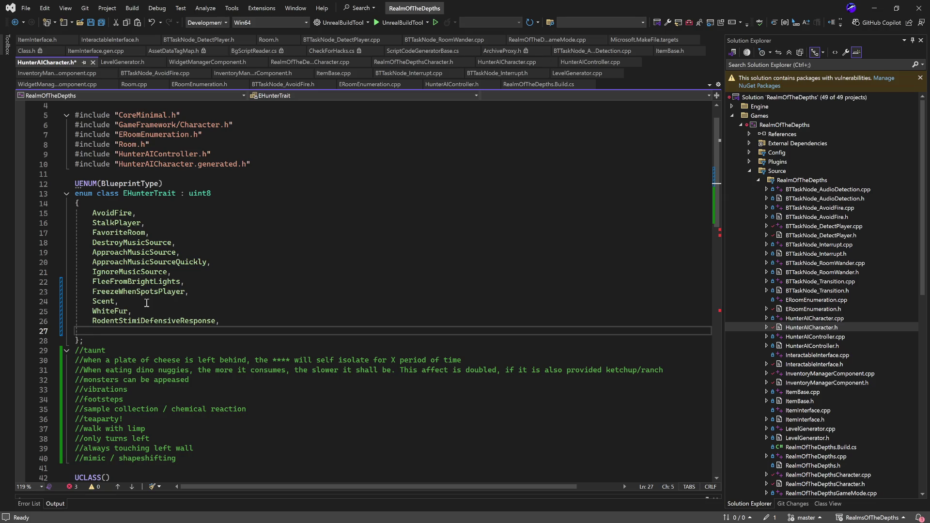
Rename the Scent entry to ScentStrong and return to the enum's last line.
{"action": "key", "text": "Up"}
{"action": "key", "text": "Up"}
{"action": "key", "text": "Up"}
{"action": "key", "text": "Right"}
{"action": "key", "text": "Right"}
{"action": "key", "text": "Right"}
{"action": "key", "text": "Right"}
{"action": "type", "text": "Strong"}
{"action": "key", "text": "Down"}
{"action": "key", "text": "Down"}
{"action": "key", "text": "Down"}
Insert a WhiteFeathers entry on a new line below WhiteFur.
{"action": "double_click", "coordinate": [157, 292]}
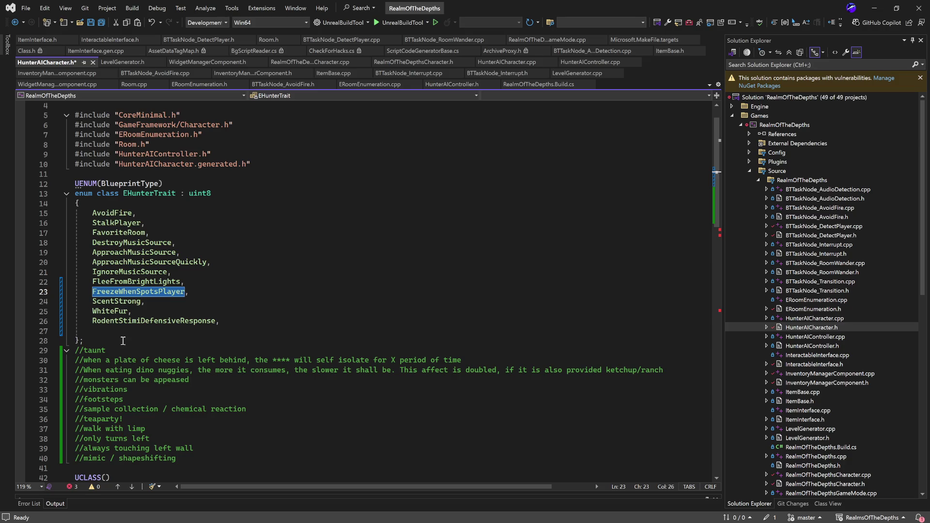
{"action": "left_click", "coordinate": [129, 332]}
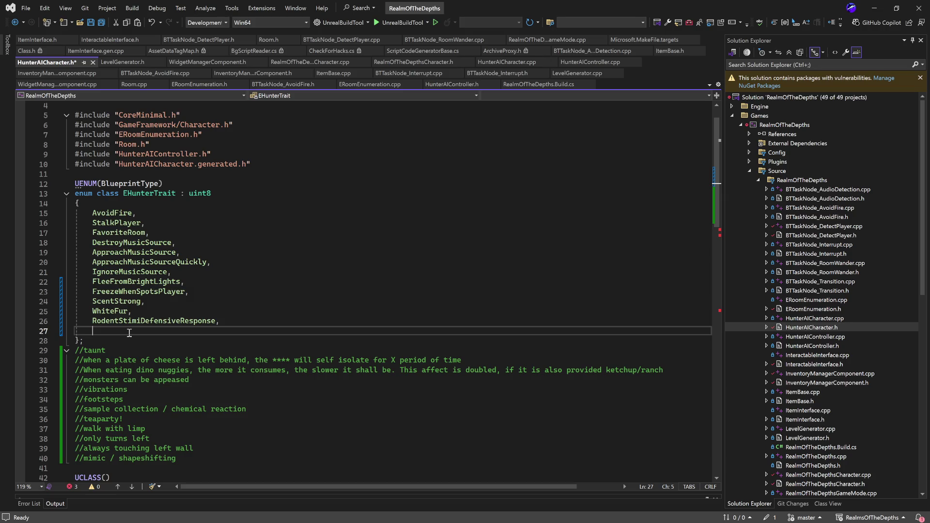
{"action": "left_click", "coordinate": [144, 311]}
{"action": "key", "text": "Return"}
{"action": "type", "text": "WhiteFeathers,"}
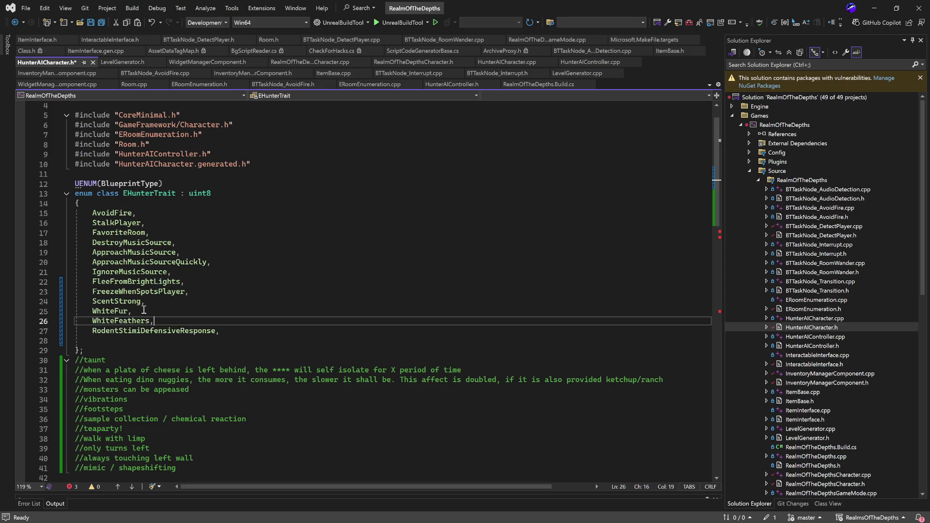
Add NestApproachDenfensive as the last EHunterTrait entry.
{"action": "left_click", "coordinate": [163, 339]}
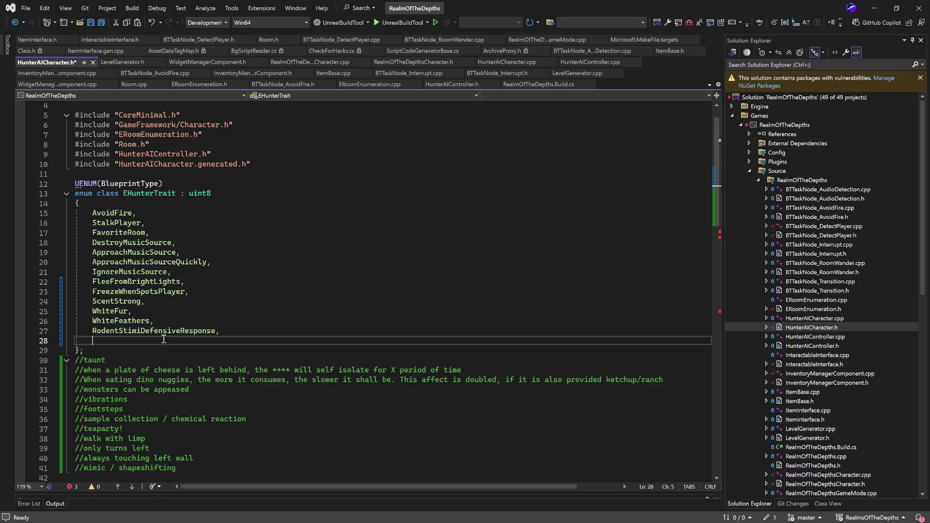
{"action": "type", "text": "NestApproach"}
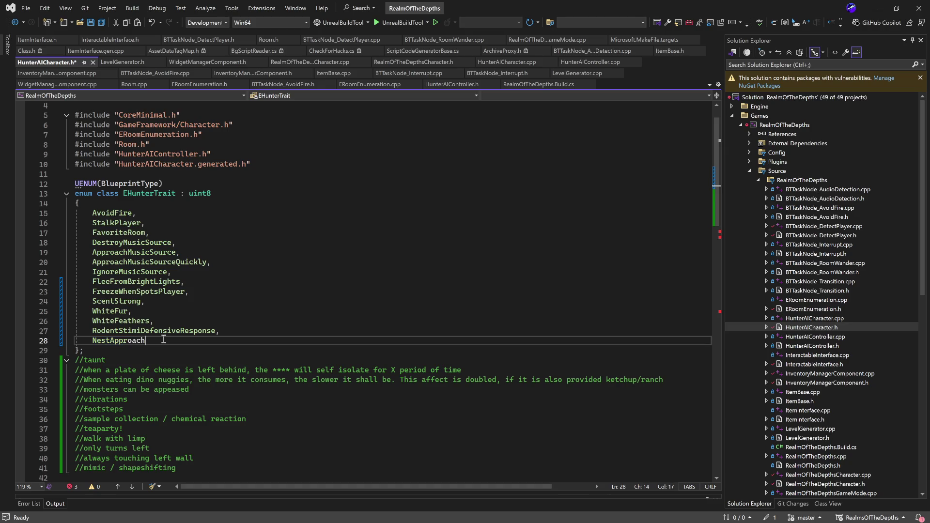
{"action": "type", "text": "Denfensivwe"}
{"action": "double_click", "coordinate": [163, 340]}
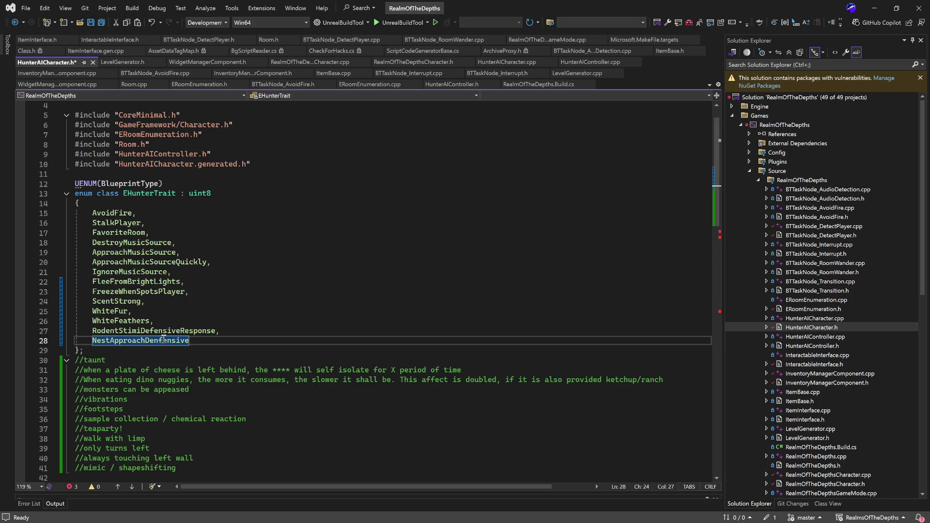
{"action": "key", "text": "End"}
{"action": "type", "text": ","}
{"action": "key", "text": "Return"}
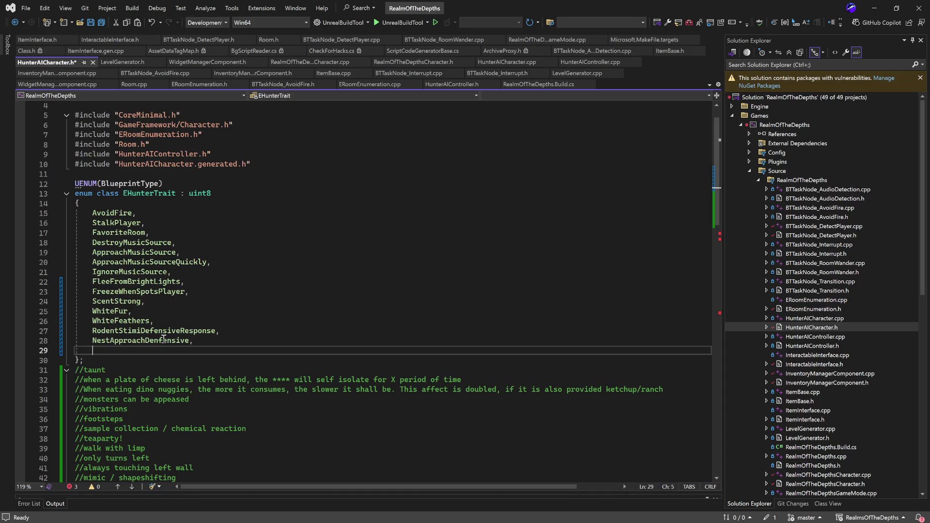
{"action": "type", "text": "Aggresive"}
Add the AggresiveTowardsLiving entry, fixing its typos.
{"action": "key", "text": "BackSpace"}
{"action": "type", "text": "ness"}
{"action": "key", "text": "BackSpace"}
{"action": "key", "text": "BackSpace"}
{"action": "key", "text": "BackSpace"}
{"action": "key", "text": "BackSpace"}
{"action": "type", "text": "TowardsLiving,"}
{"action": "key", "text": "Return"}
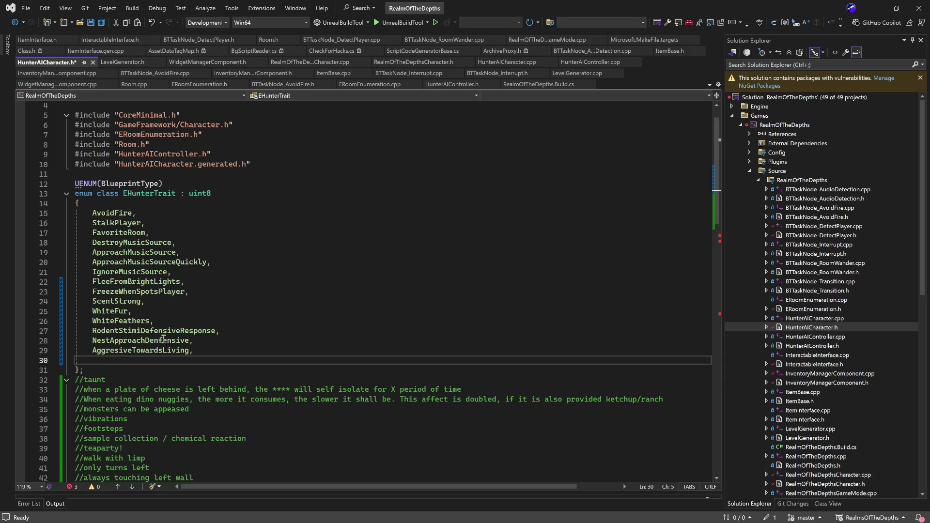
{"action": "type", "text": "Respond"}
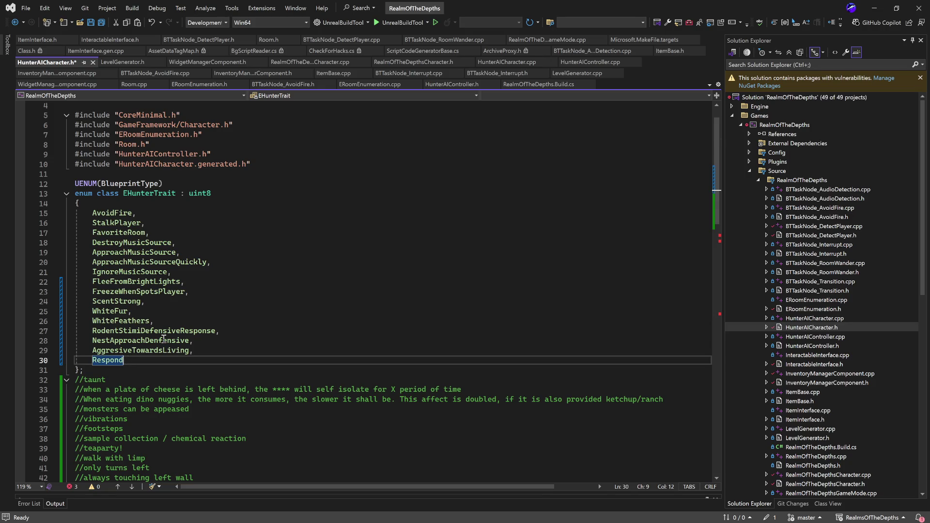
{"action": "type", "text": "ToNoiseWithNoise,"}
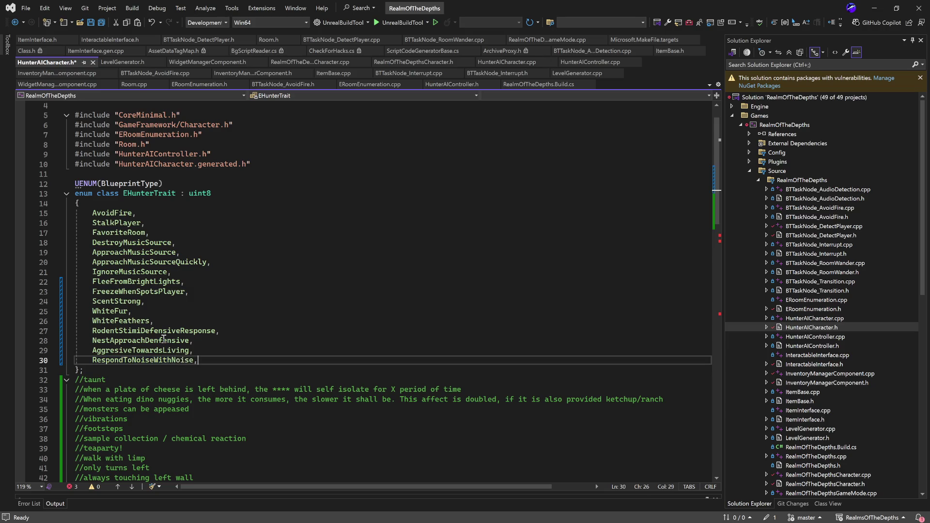
Add RespondToNoiseWithNoise and DestructiveExplorationPursuit entries.
{"action": "key", "text": "Return"}
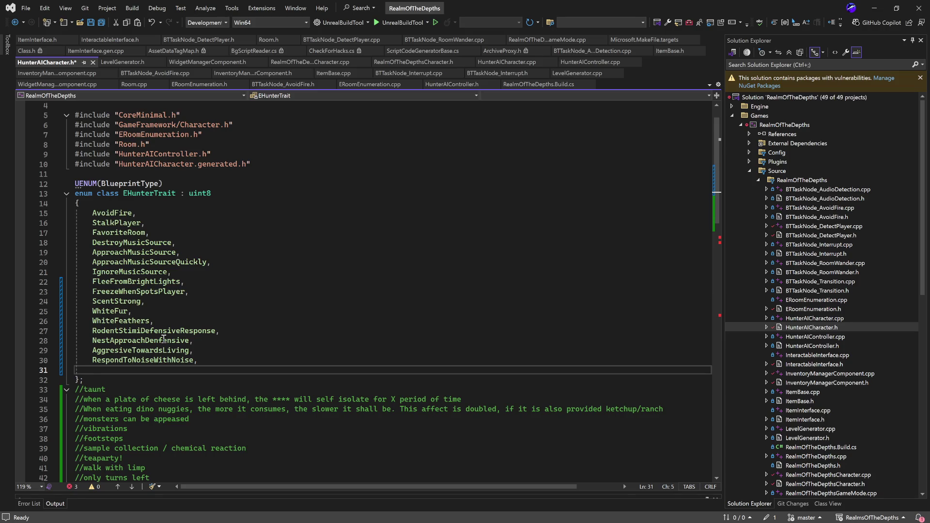
{"action": "type", "text": "Destructive"}
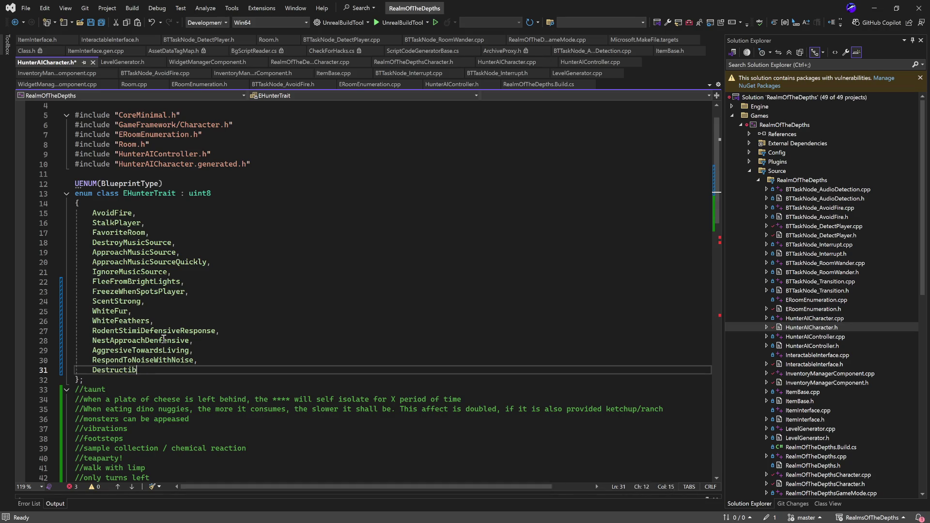
{"action": "type", "text": "e"}
{"action": "type", "text": "x"}
{"action": "key", "text": "BackSpace"}
{"action": "key", "text": "BackSpace"}
{"action": "type", "text": "Exploration"}
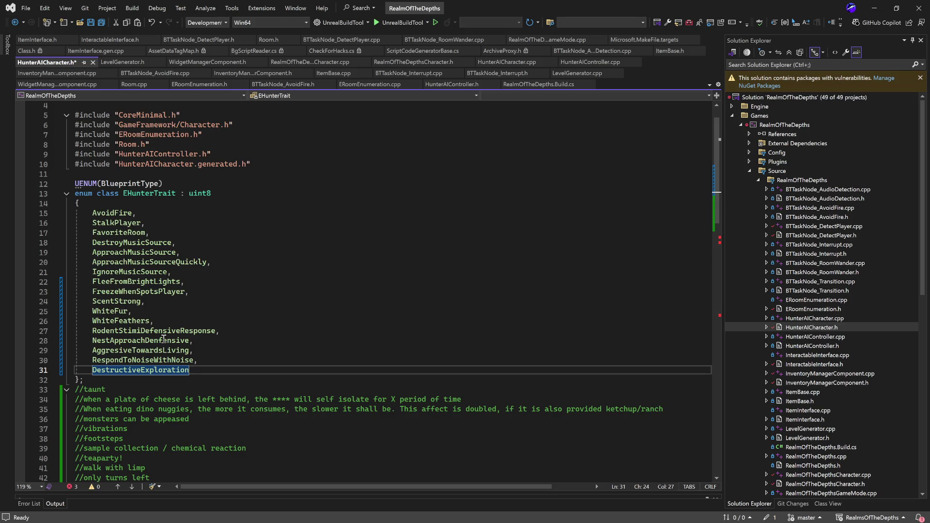
{"action": "type", "text": "Pursuit"}
{"action": "key", "text": "Return"}
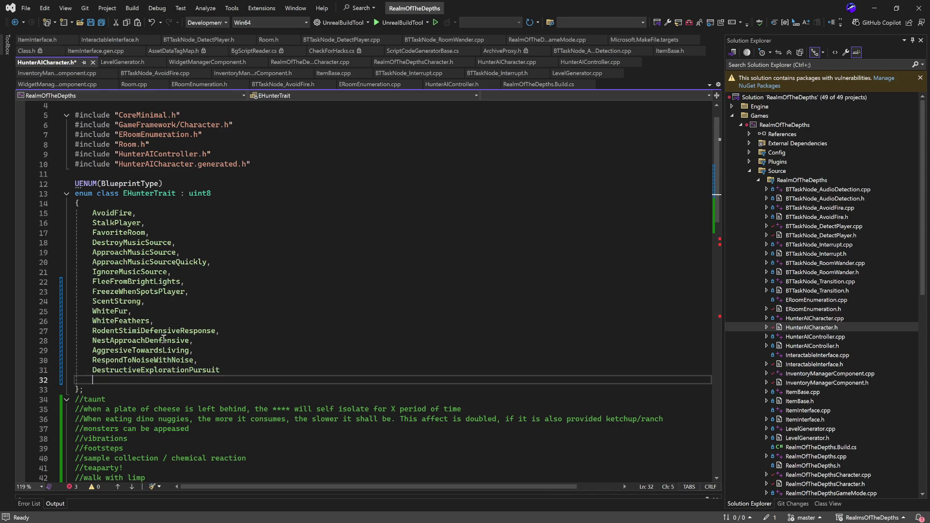
Add the missing comma after DestructiveExplorationPursuit and a SlowPursuit entry.
{"action": "key", "text": "BackSpace"}
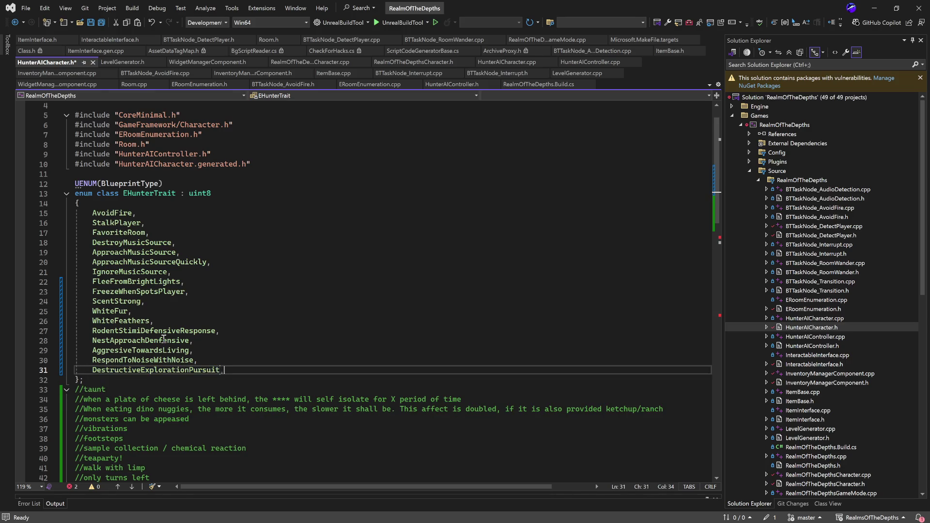
{"action": "type", "text": ","}
{"action": "key", "text": "Return"}
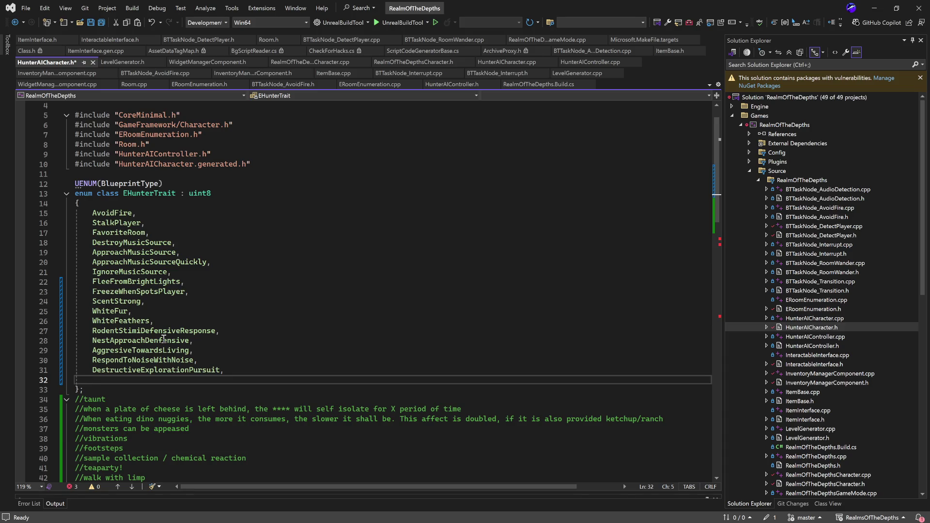
{"action": "type", "text": "SlowPursuit"}
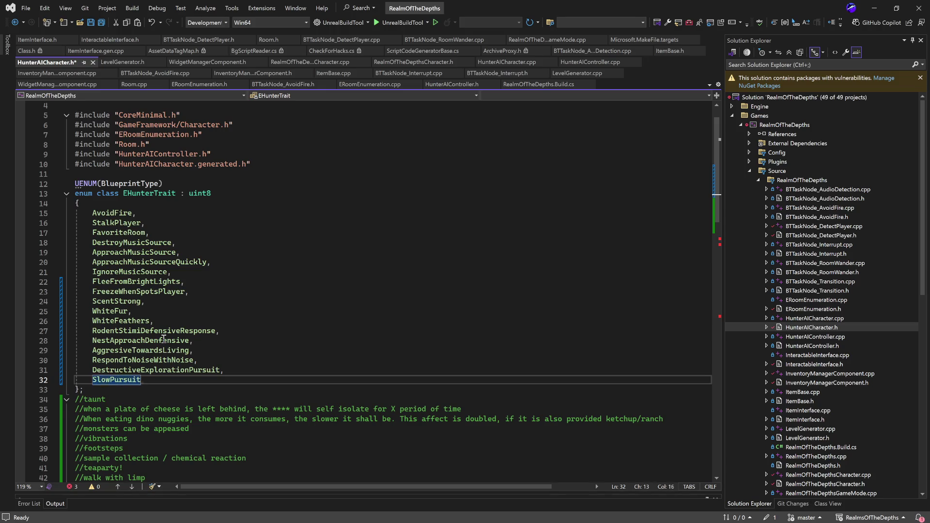
{"action": "type", "text": ","}
{"action": "key", "text": "Return"}
{"action": "type", "text": "Fast"}
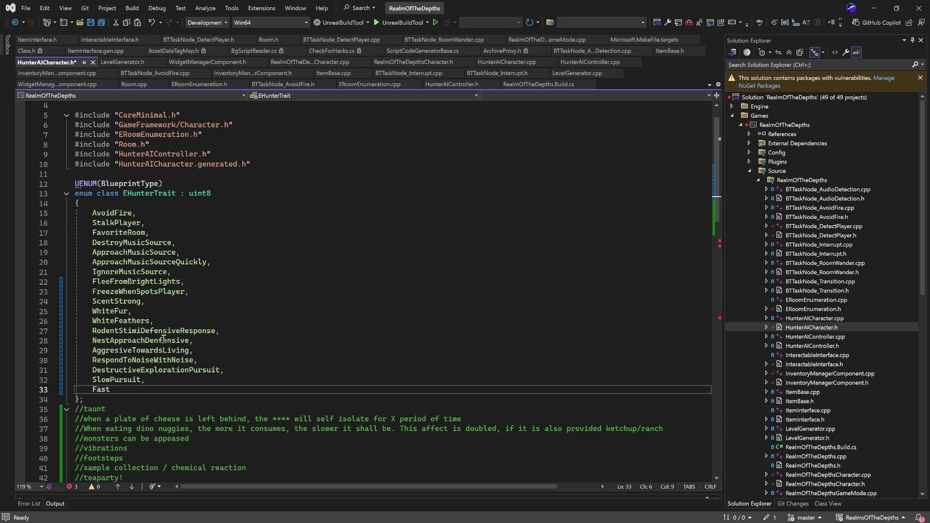
{"action": "type", "text": "P"}
{"action": "type", "text": "ursuit,"}
Add FastPursuit without a trailing comma and save the header with Ctrl+S.
{"action": "left_click", "coordinate": [244, 331]}
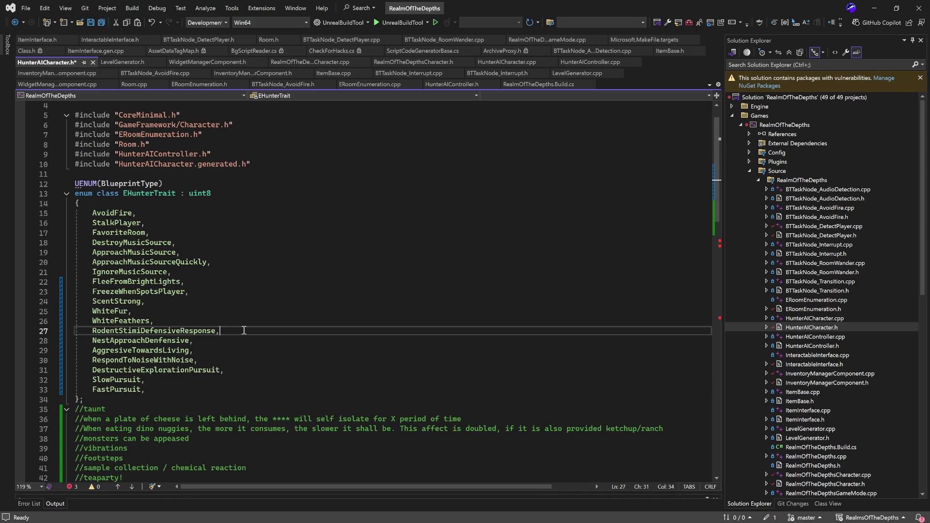
{"action": "scroll", "coordinate": [253, 343], "scroll_direction": "down", "scroll_amount": 2}
{"action": "left_click", "coordinate": [200, 337]}
{"action": "key", "text": "BackSpace"}
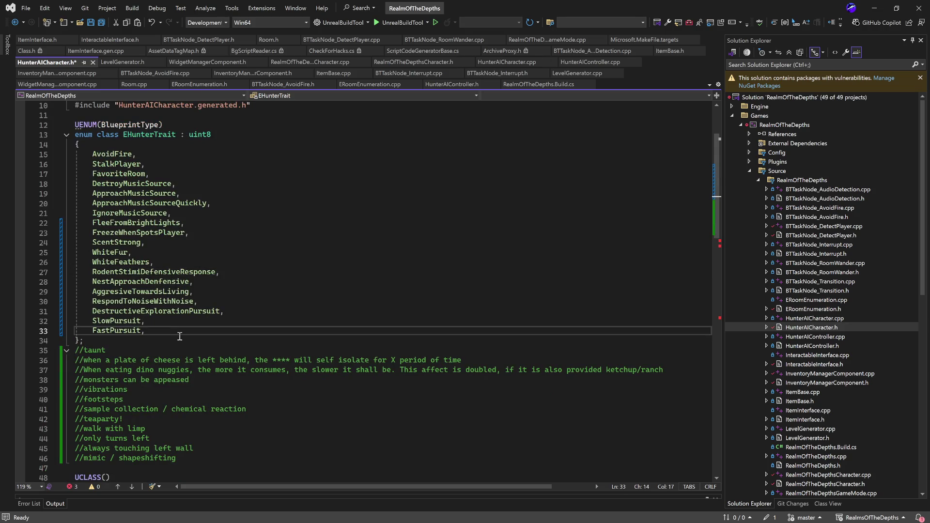
{"action": "key", "text": "ctrl+s"}
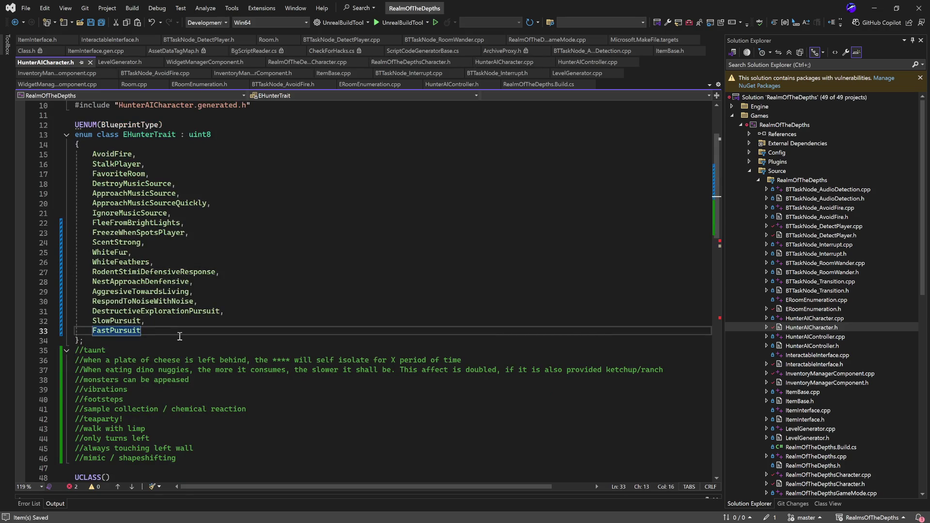